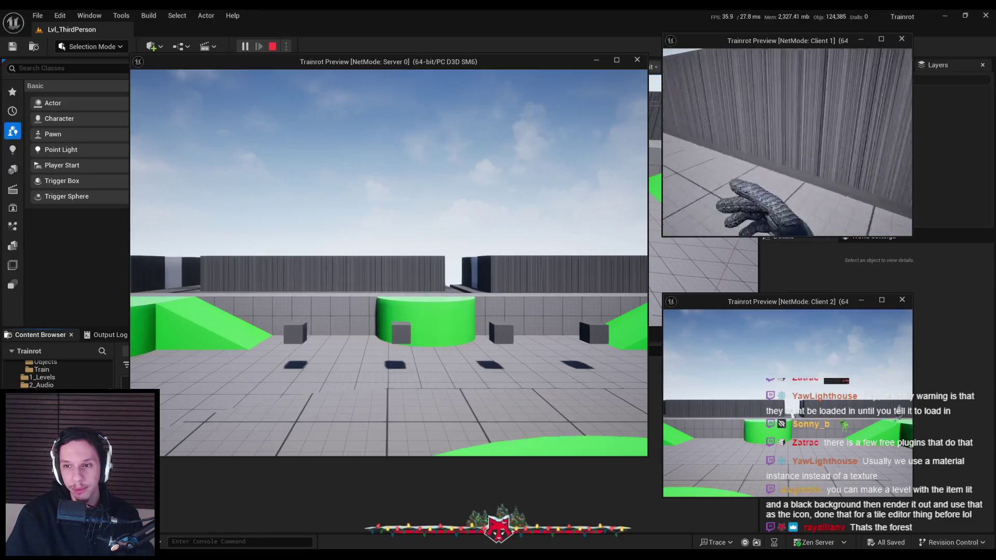
pyautogui.press('w')
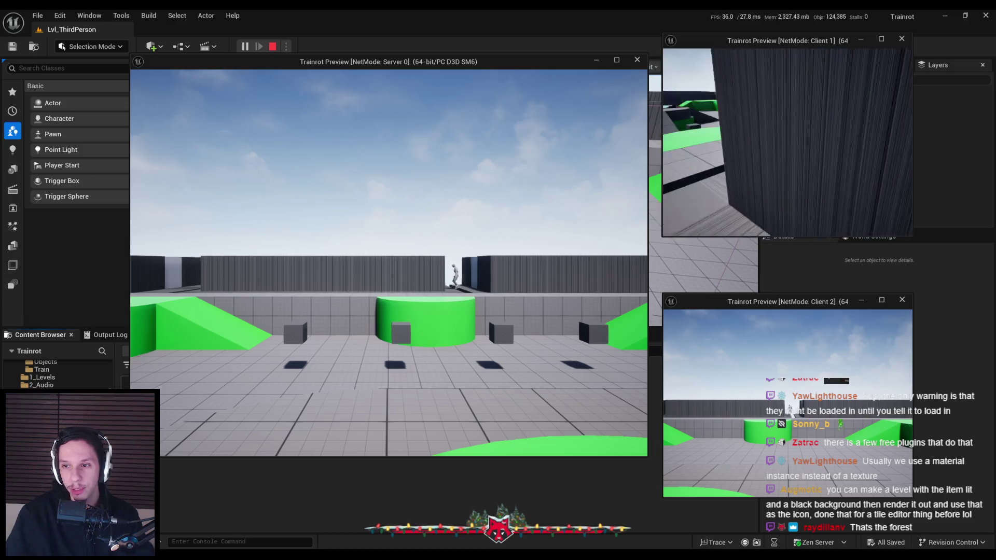
# - Stop the play-in-editor session and close the ABP_Unarmed animation blueprint tab
pyautogui.press('Escape')
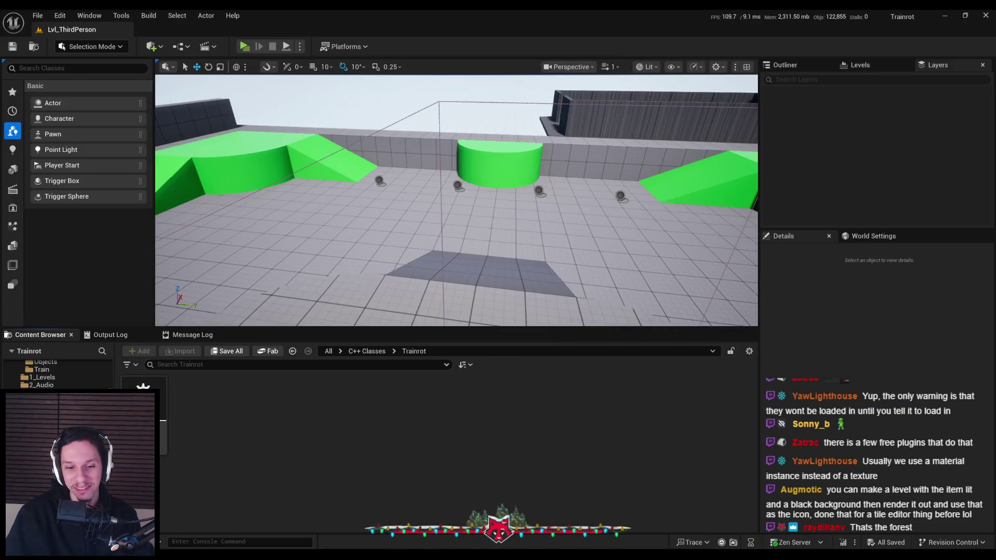
pyautogui.hotkey('alt', 'Tab')
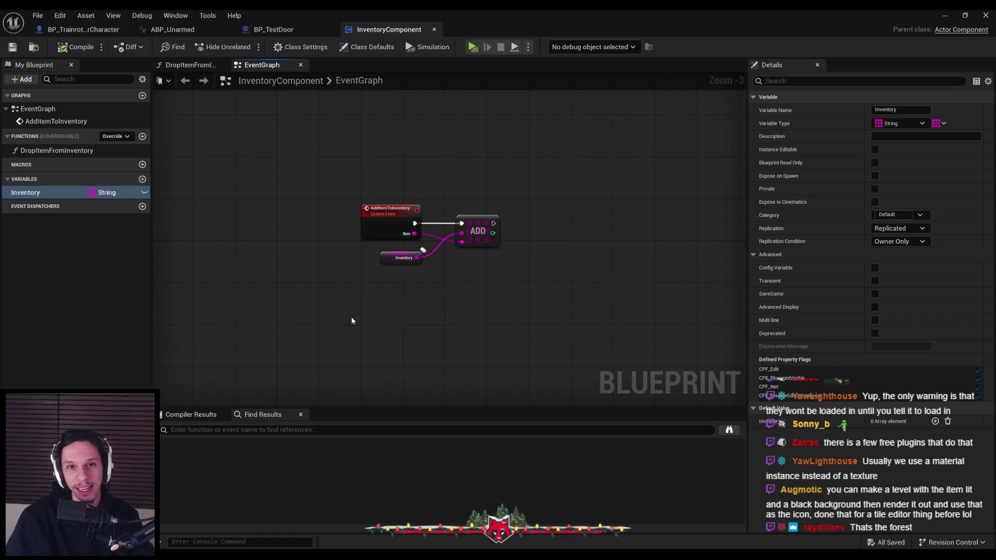
pyautogui.click(280, 29)
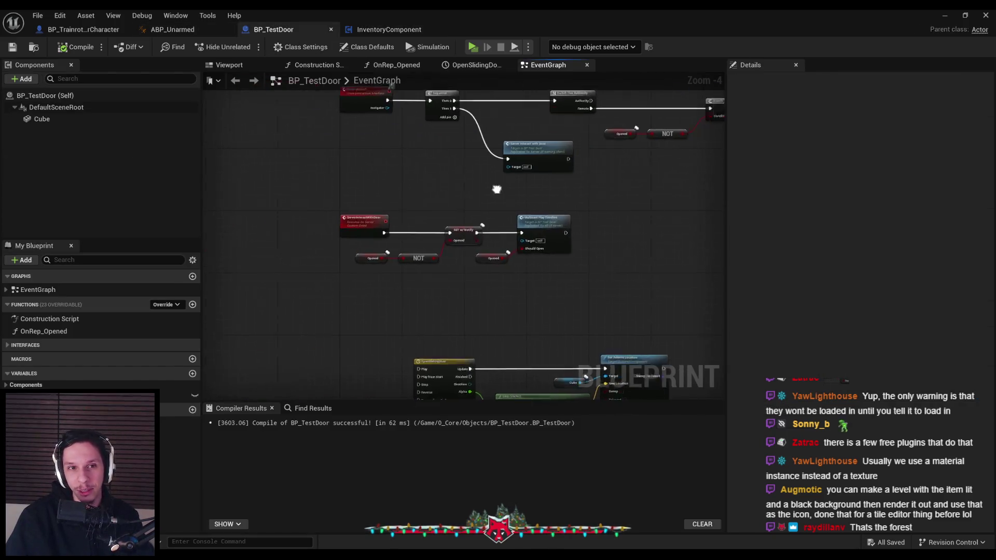
pyautogui.click(172, 30)
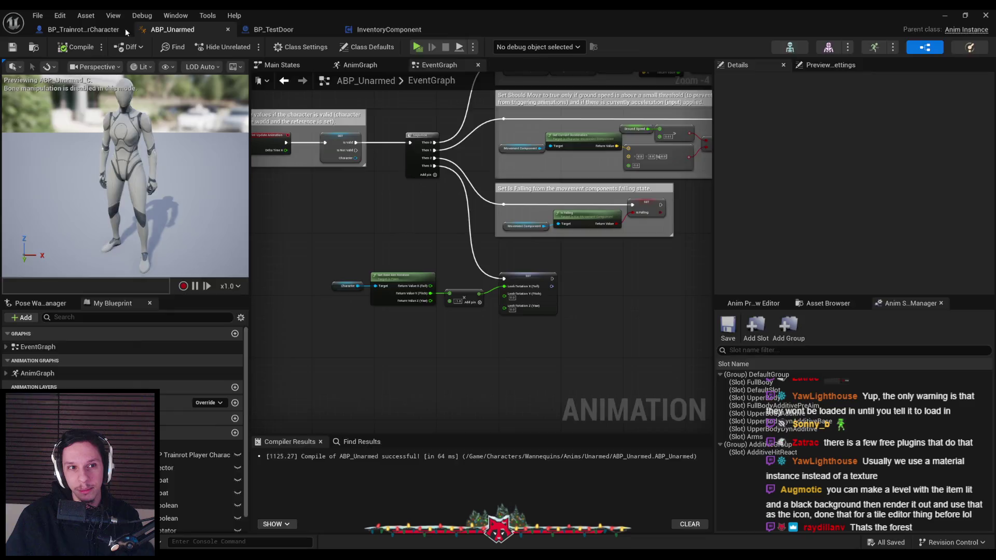
pyautogui.middleClick(136, 29)
# - Return to the InventoryComponent graph, minimize the Blueprint editor, and bring up LootableItemDataAsset.h
pyautogui.click(286, 29)
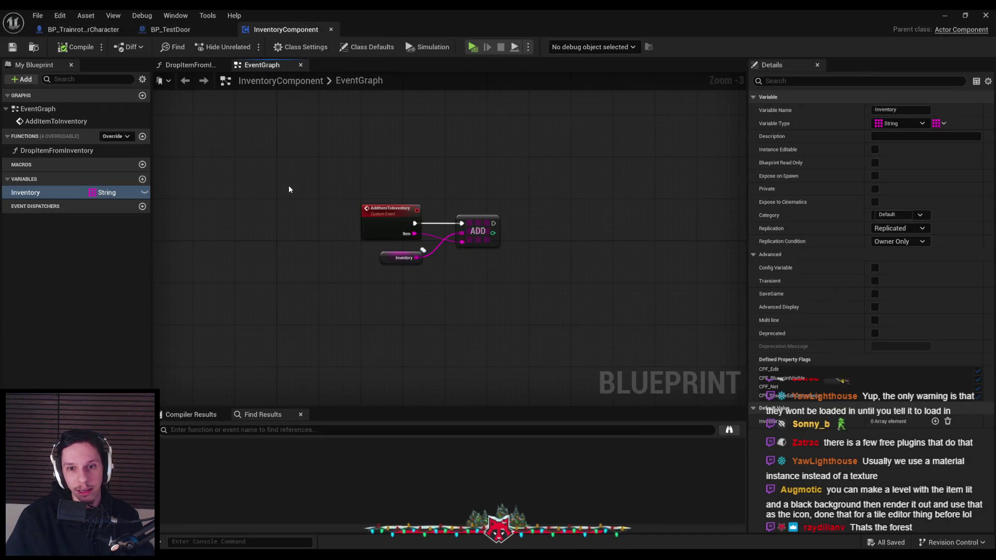
pyautogui.moveTo(289, 189); pyautogui.dragTo(283, 246)
pyautogui.click(943, 18)
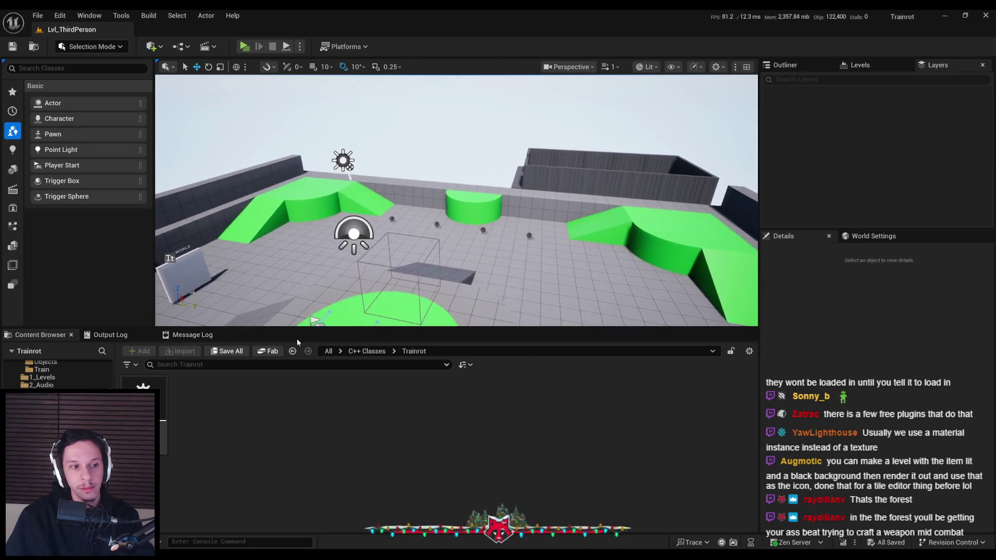
pyautogui.click(277, 514)
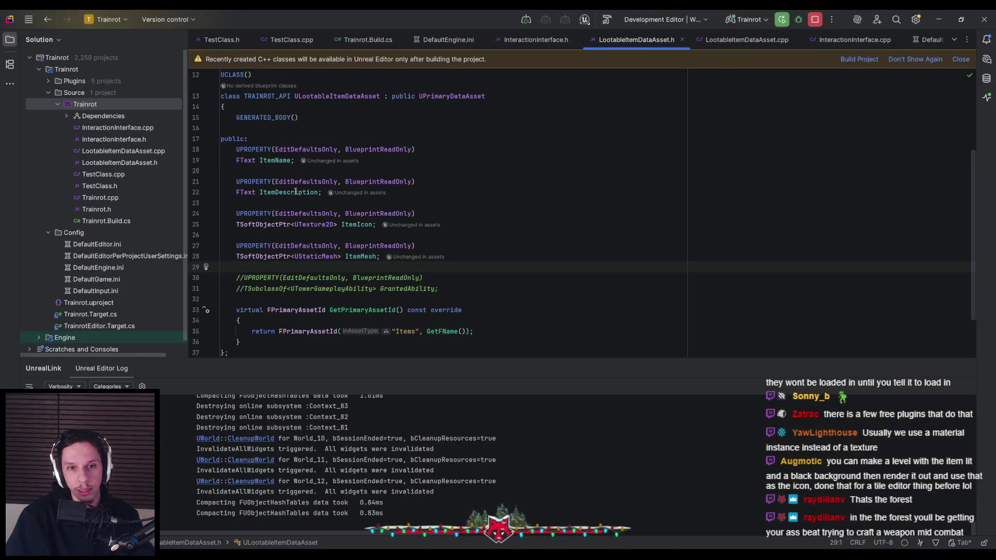
pyautogui.moveTo(282, 193)
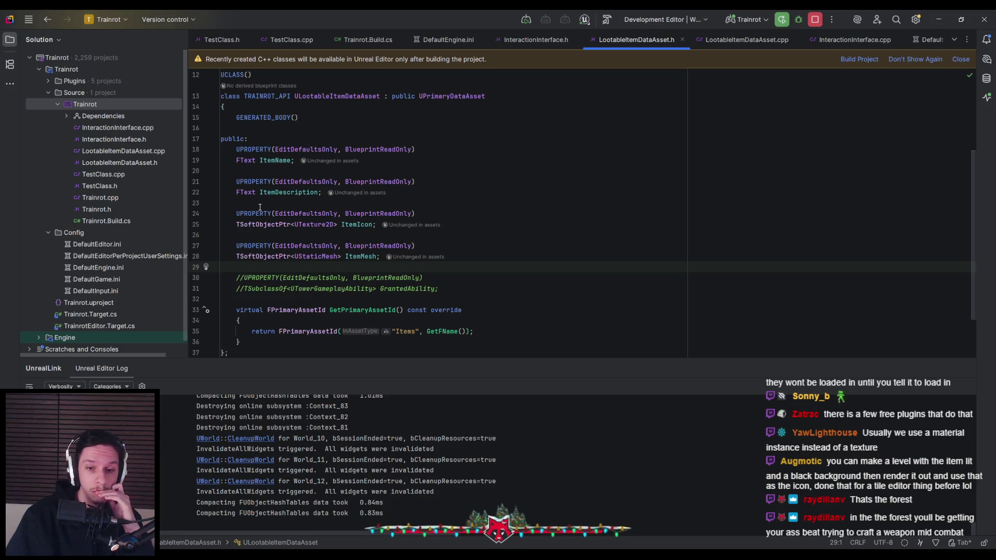
pyautogui.moveTo(456, 287)
pyautogui.mouseDown()
pyautogui.moveTo(225, 278)
pyautogui.moveTo(412, 278)
pyautogui.moveTo(411, 292)
pyautogui.moveTo(228, 291)
pyautogui.moveTo(427, 297)
pyautogui.mouseUp()
pyautogui.click(446, 291)
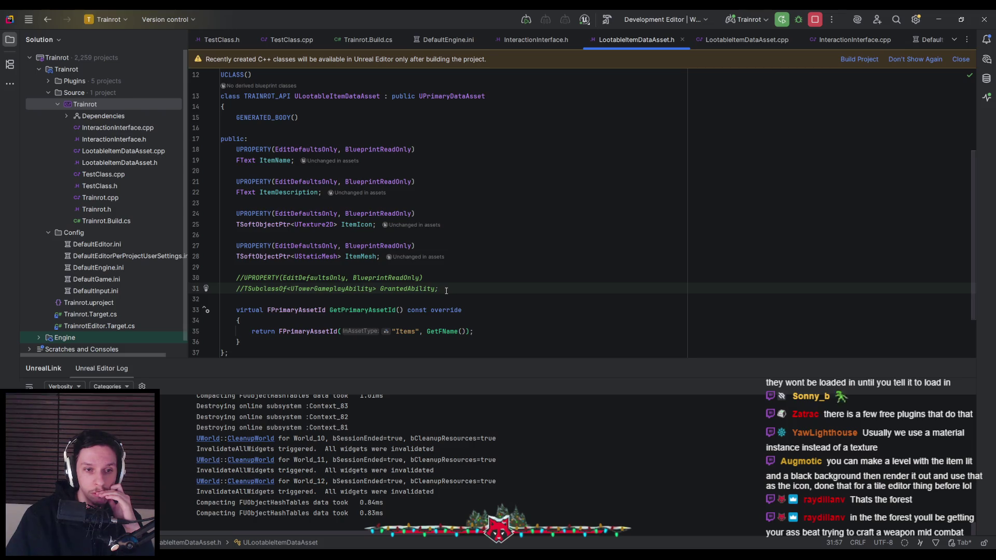
pyautogui.moveTo(328, 540)
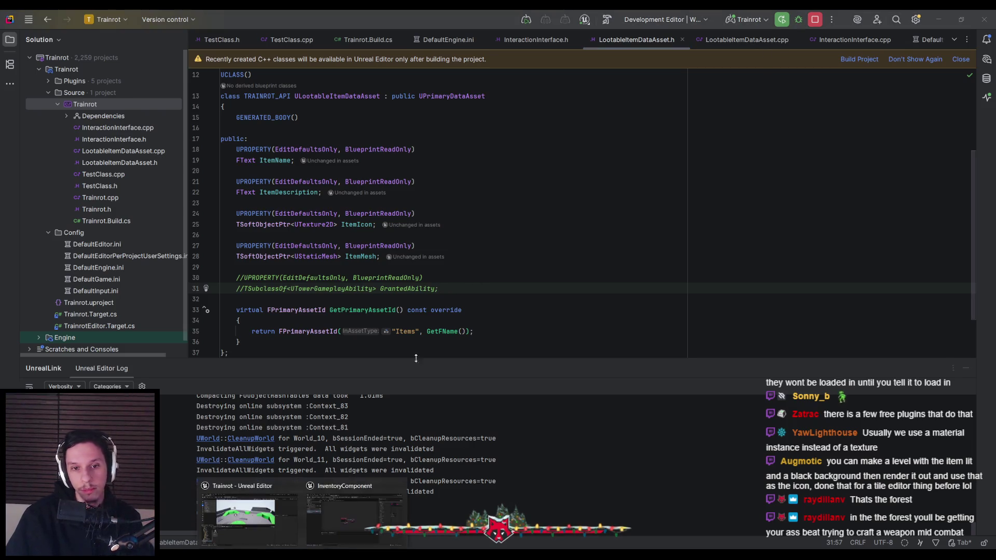
pyautogui.click(249, 514)
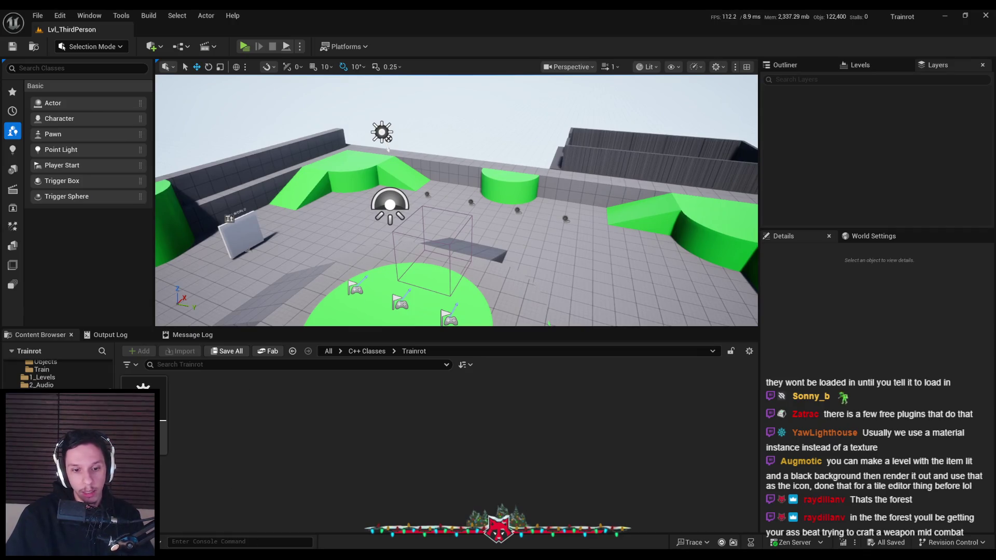
# - Build the project with Ctrl+Shift+B and decline reopening the asset editors in Unreal
pyautogui.hotkey('alt', 'Tab')
pyautogui.hotkey('ctrl', 'shift', 'b')
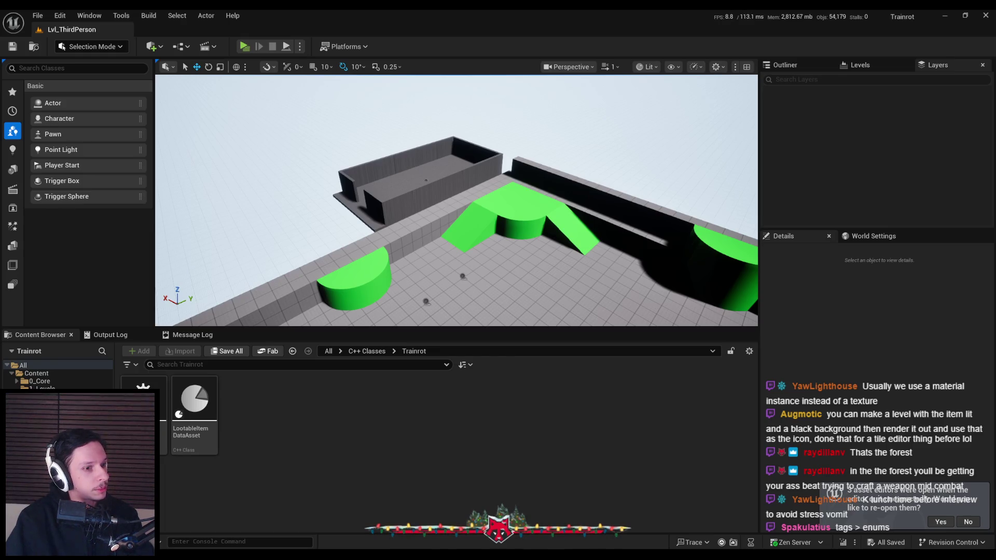
pyautogui.moveTo(456, 259); pyautogui.dragTo(415, 251)
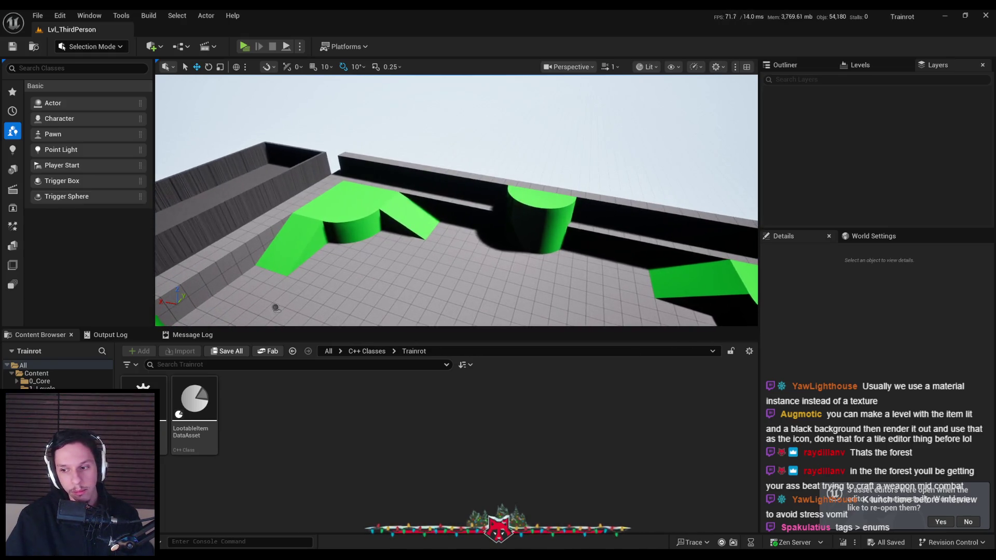
pyautogui.click(969, 522)
pyautogui.moveTo(457, 234)
pyautogui.mouseDown()
pyautogui.moveTo(404, 234)
pyautogui.moveTo(384, 192)
pyautogui.moveTo(277, 311)
pyautogui.moveTo(376, 133)
pyautogui.moveTo(453, 103)
pyautogui.mouseUp()
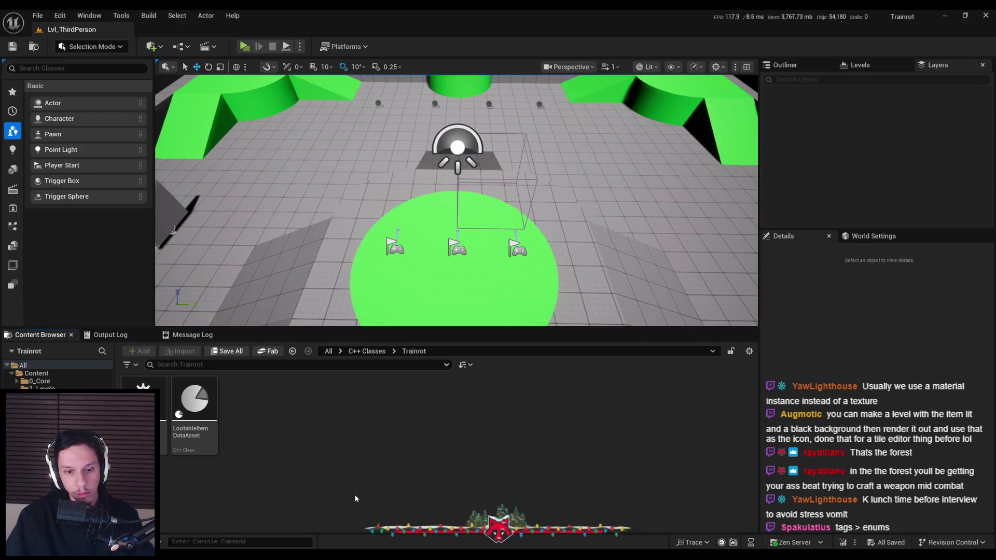
# - Browse the Content Browser to Content > 0_Core to list its subfolders and blueprints
pyautogui.click(56, 375)
pyautogui.doubleClick(151, 410)
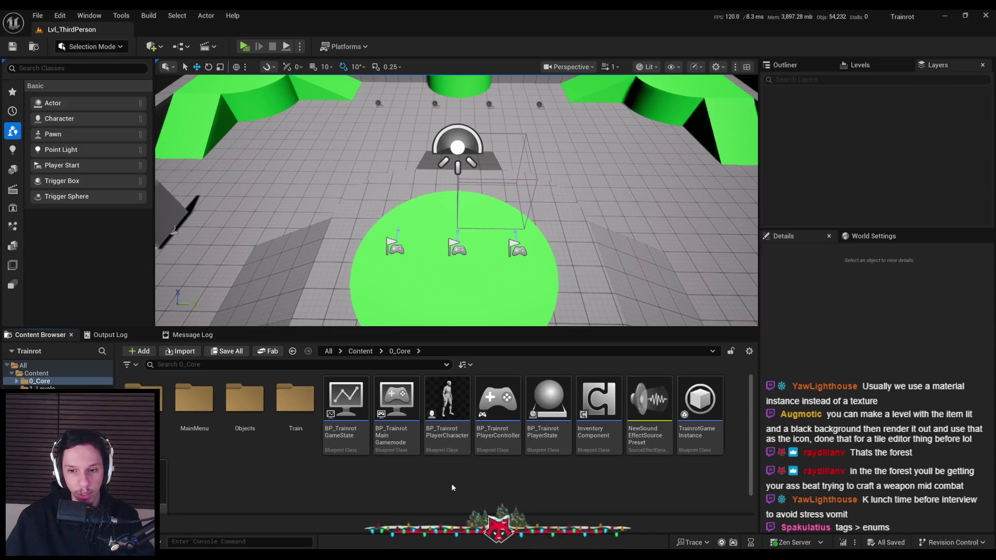
pyautogui.moveTo(404, 316)
pyautogui.mouseDown()
pyautogui.moveTo(467, 256)
pyautogui.moveTo(523, 305)
pyautogui.mouseUp()
pyautogui.click(408, 498)
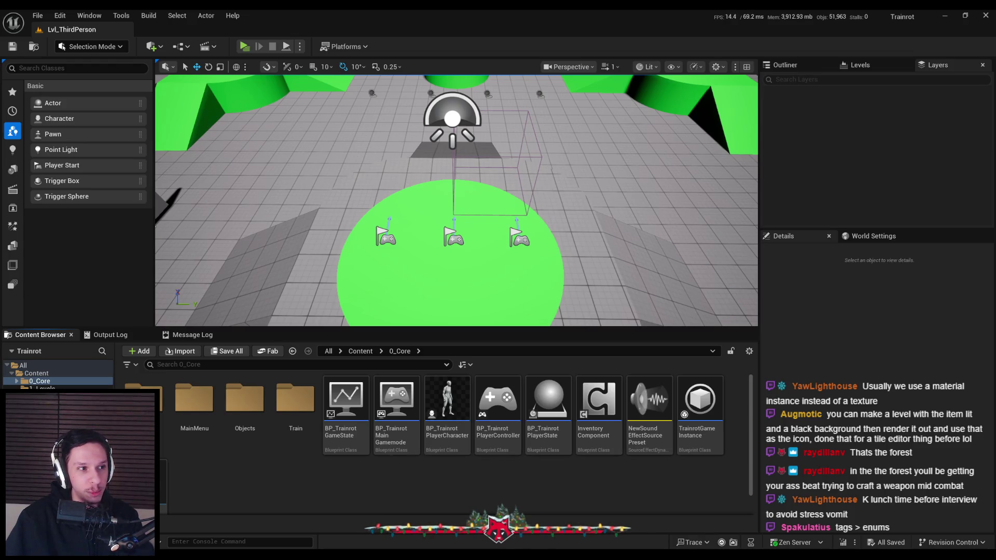
pyautogui.moveTo(430, 193); pyautogui.dragTo(427, 267)
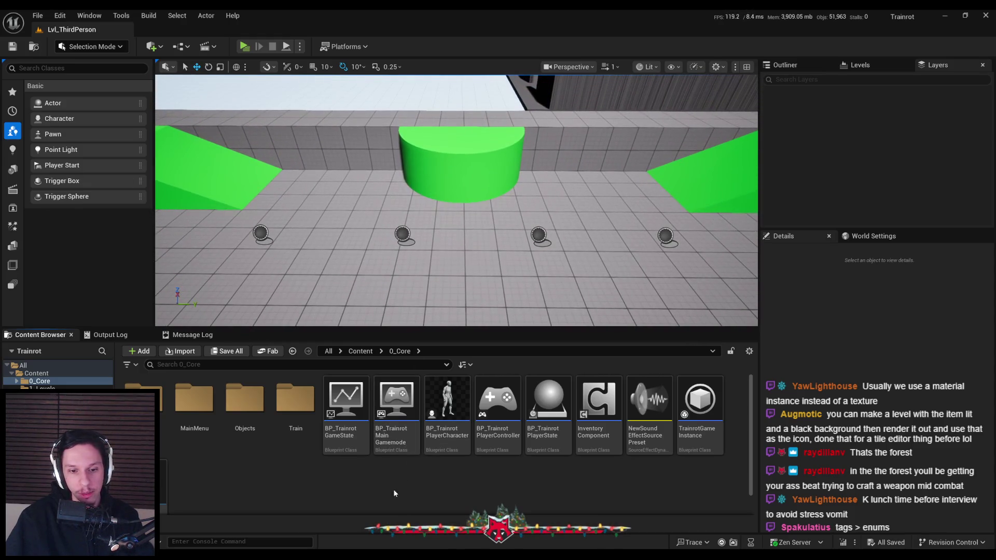
pyautogui.click(278, 514)
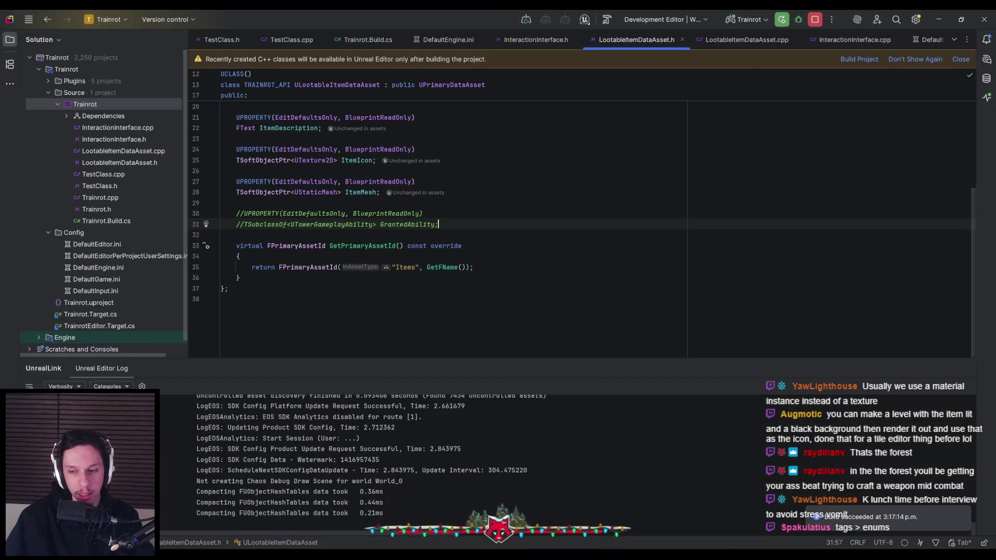
pyautogui.hotkey('alt', 'Tab')
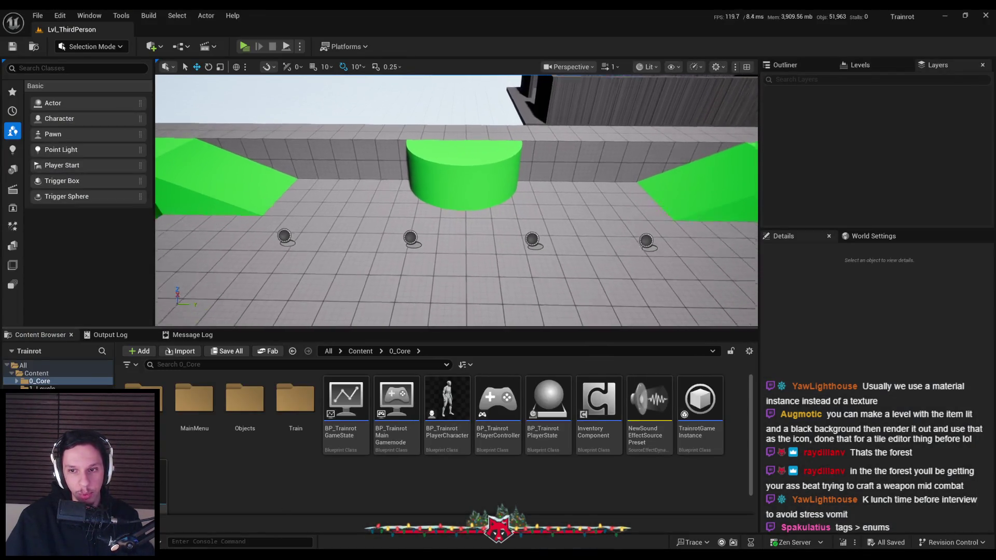
pyautogui.moveTo(457, 260); pyautogui.dragTo(457, 280)
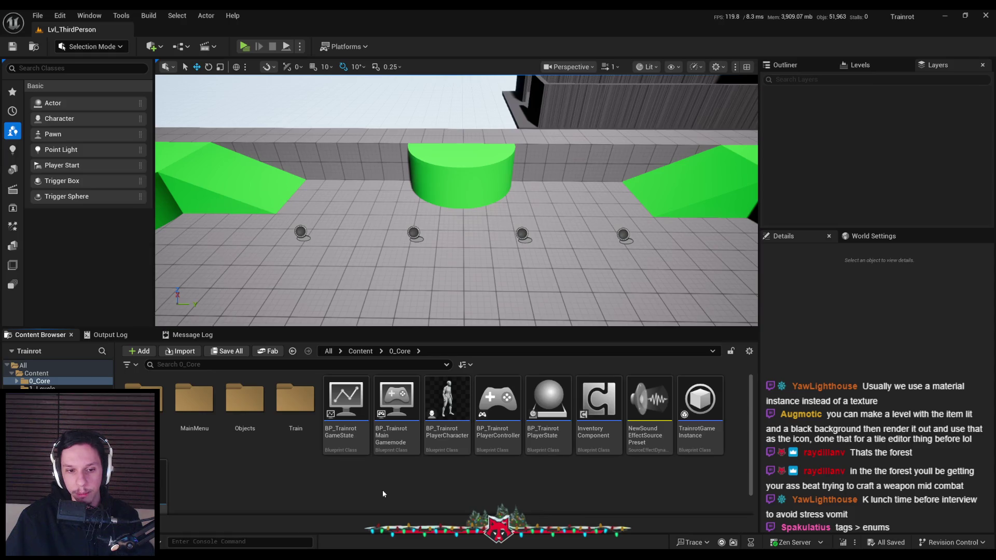
# - Look inside the Objects folder and return to 0_Core
pyautogui.doubleClick(245, 402)
pyautogui.hotkey('alt', 'Left')
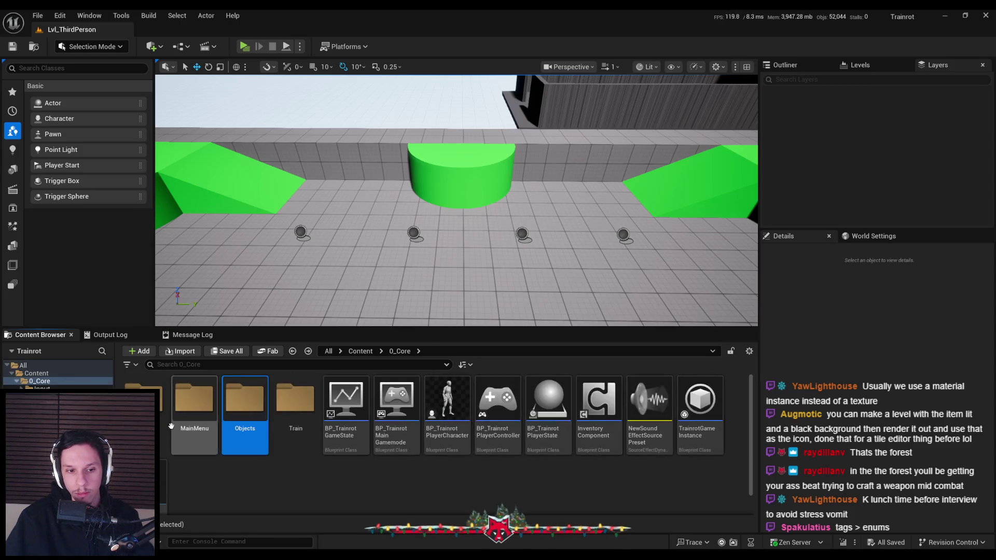
pyautogui.doubleClick(244, 410)
pyautogui.hotkey('alt', 'Left')
pyautogui.click(307, 487)
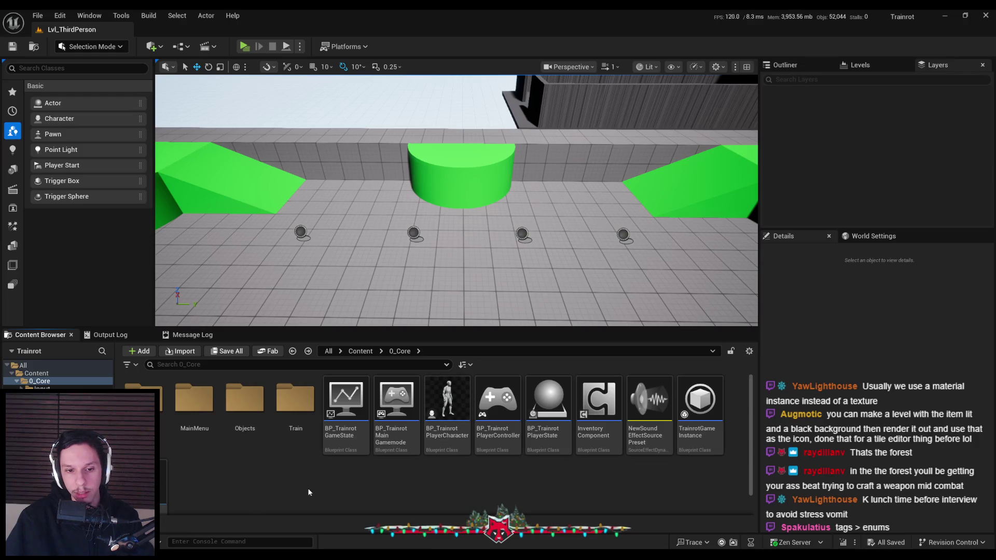
# - Create a new folder named Items in 0_Core and open it
pyautogui.rightClick(307, 487)
pyautogui.click(348, 170)
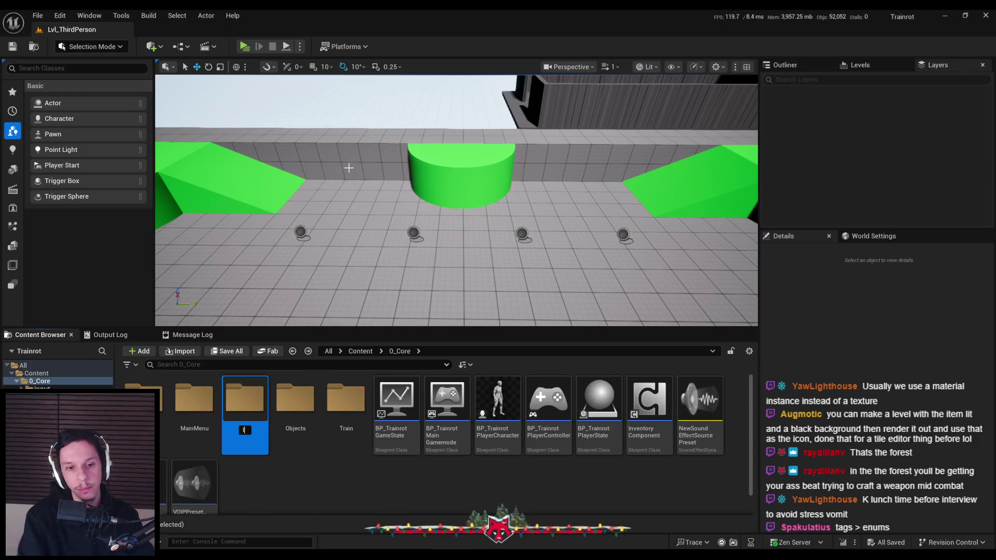
pyautogui.write('Items')
pyautogui.press('Return')
pyautogui.doubleClick(197, 407)
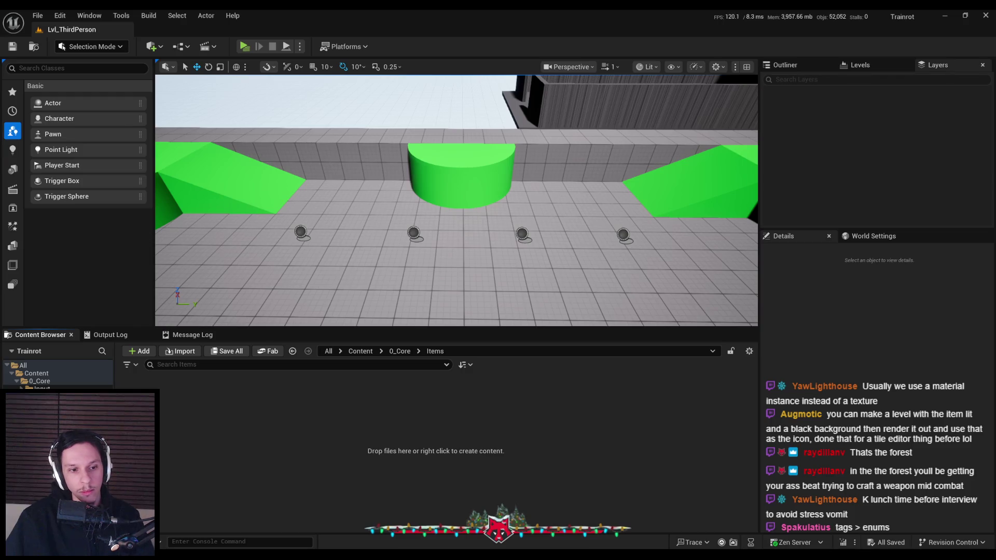
pyautogui.rightClick(219, 428)
pyautogui.moveTo(267, 248)
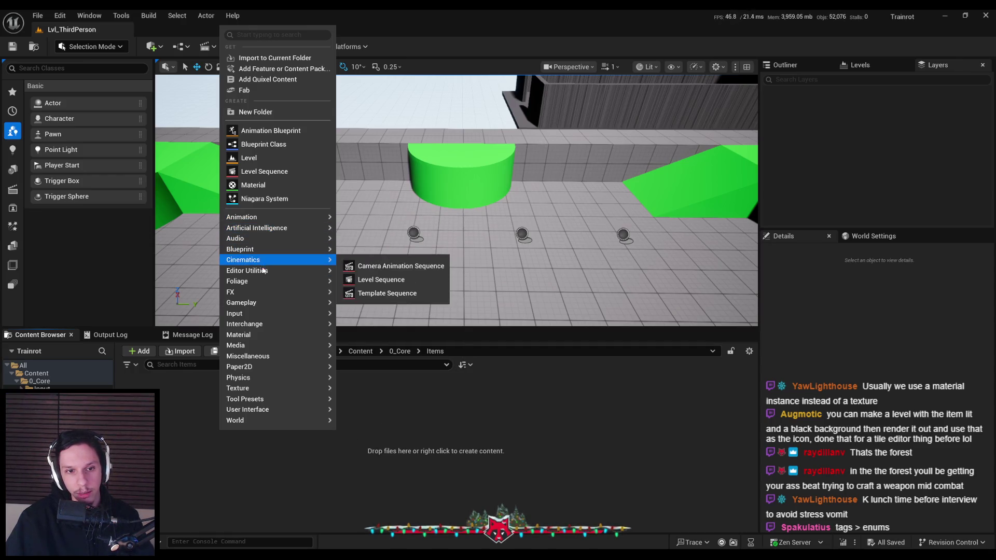
# - Start a new Data Asset from the Miscellaneous menu to bring up the class picker
pyautogui.moveTo(263, 317)
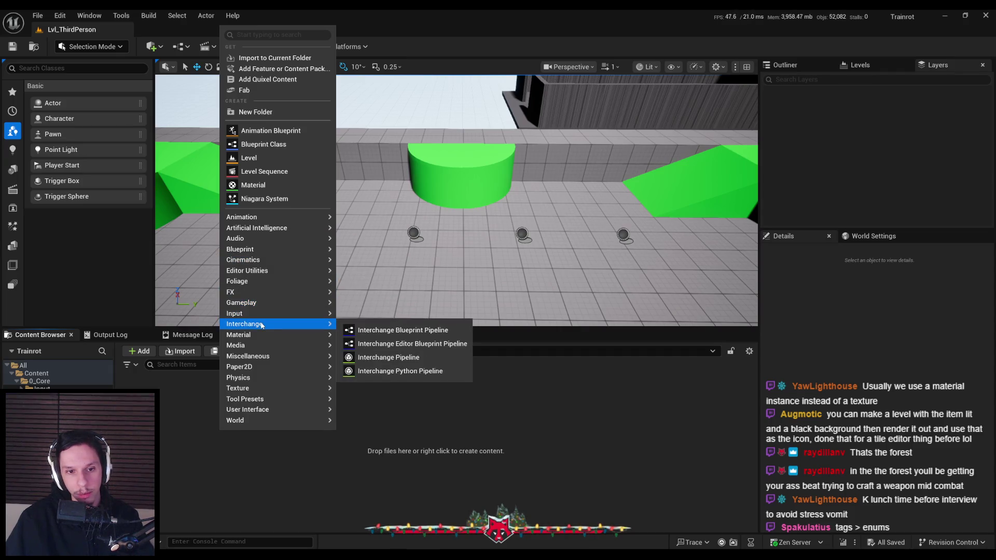
pyautogui.moveTo(260, 358)
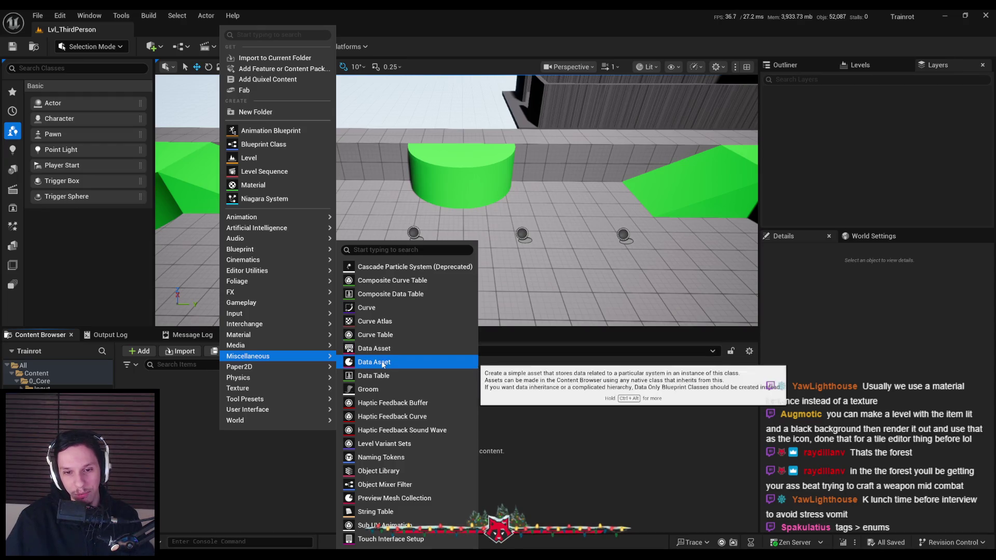
pyautogui.click(384, 350)
pyautogui.scroll(-3, 418, 279)
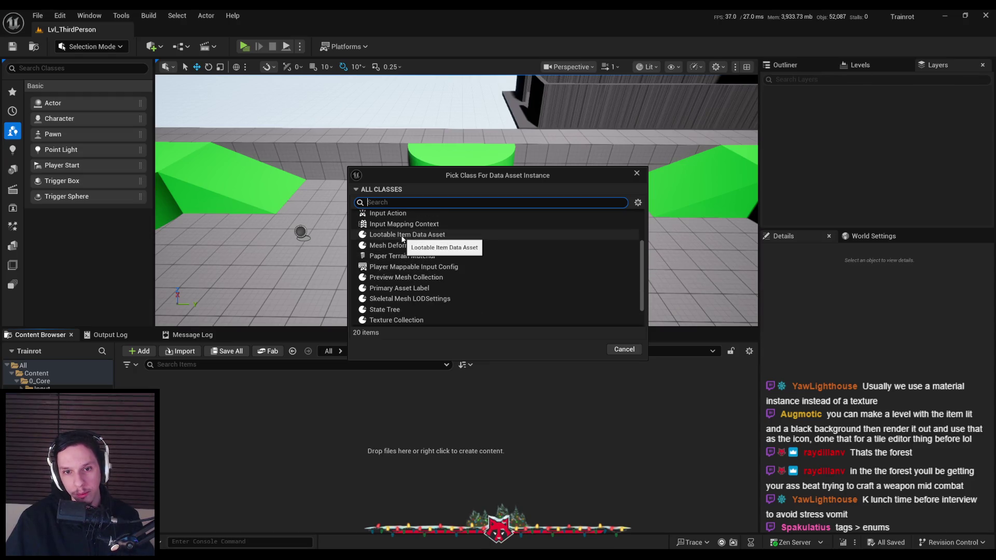
# - Pick Lootable Item Data Asset as the class of the new data asset
pyautogui.scroll(-2, 407, 272)
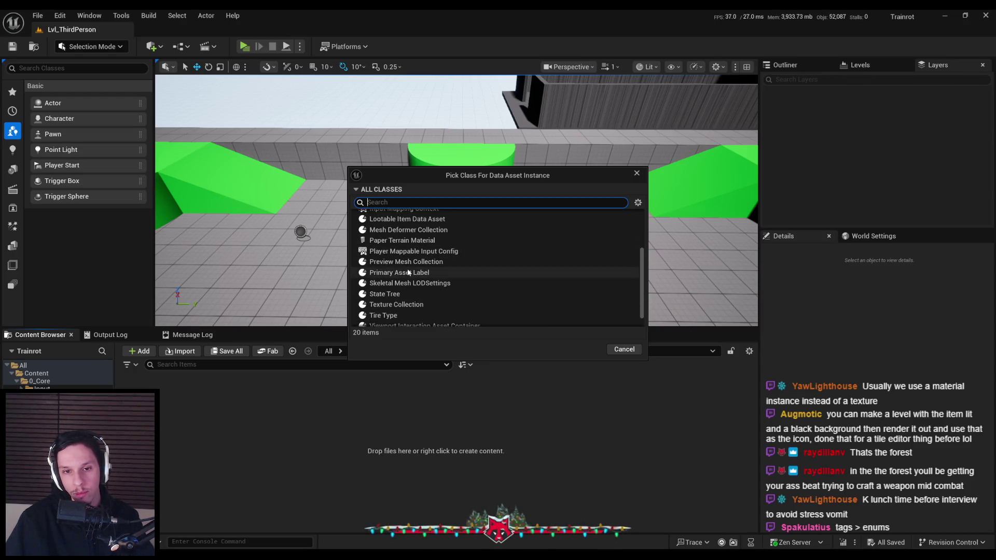
pyautogui.scroll(4, 391, 275)
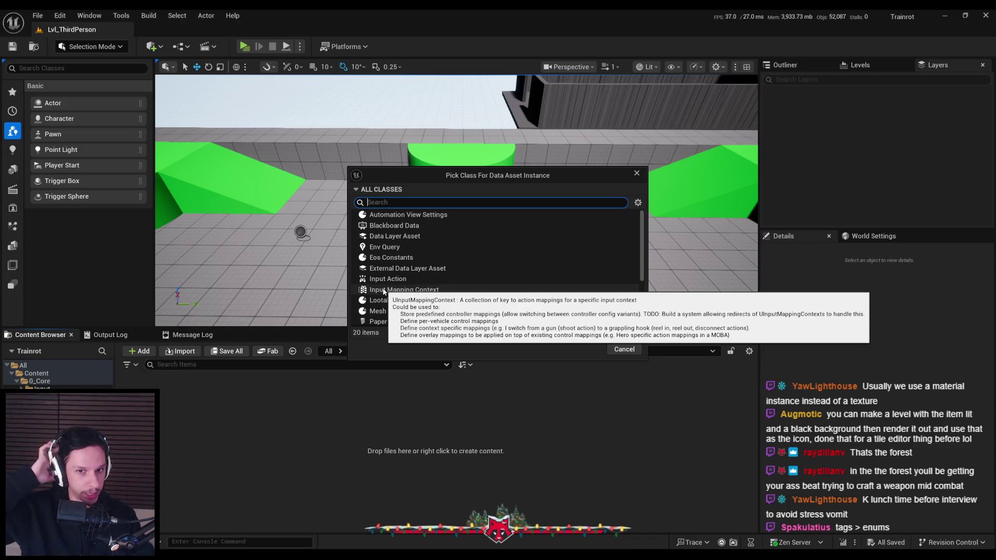
pyautogui.scroll(-1, 395, 283)
pyautogui.doubleClick(399, 270)
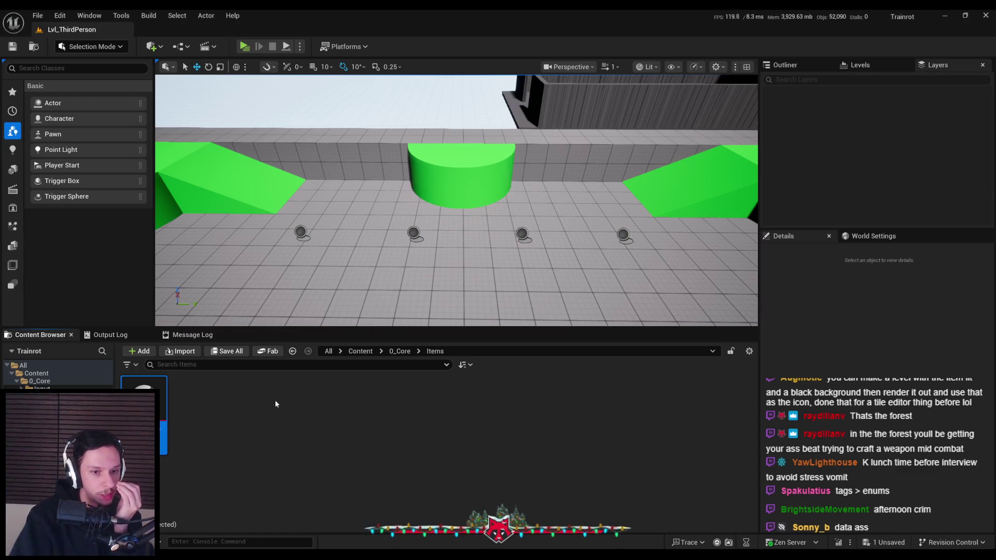
# - Save Item_TestItem and open it in a maximized asset editor
pyautogui.click(275, 400)
pyautogui.hotkey('ctrl', 'shift', 's')
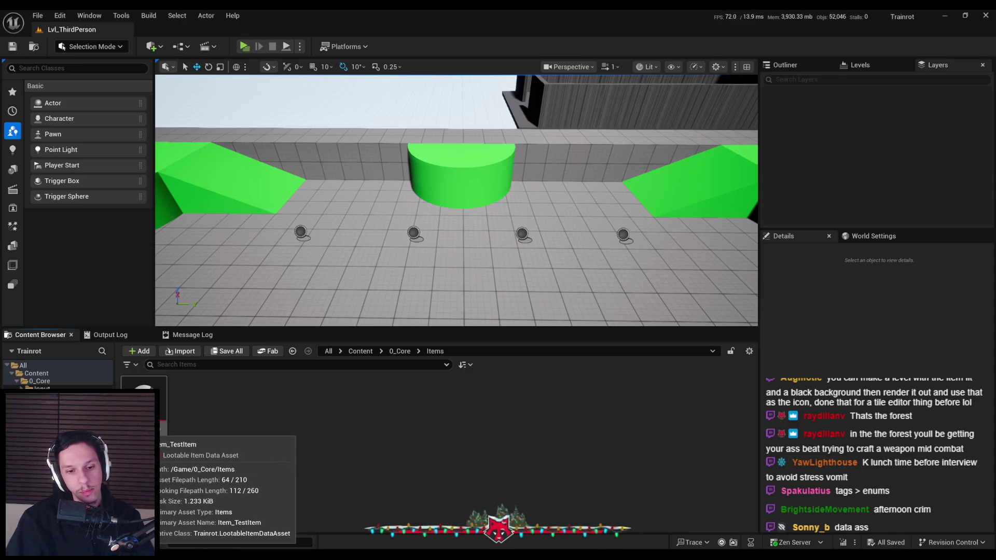
pyautogui.doubleClick(148, 410)
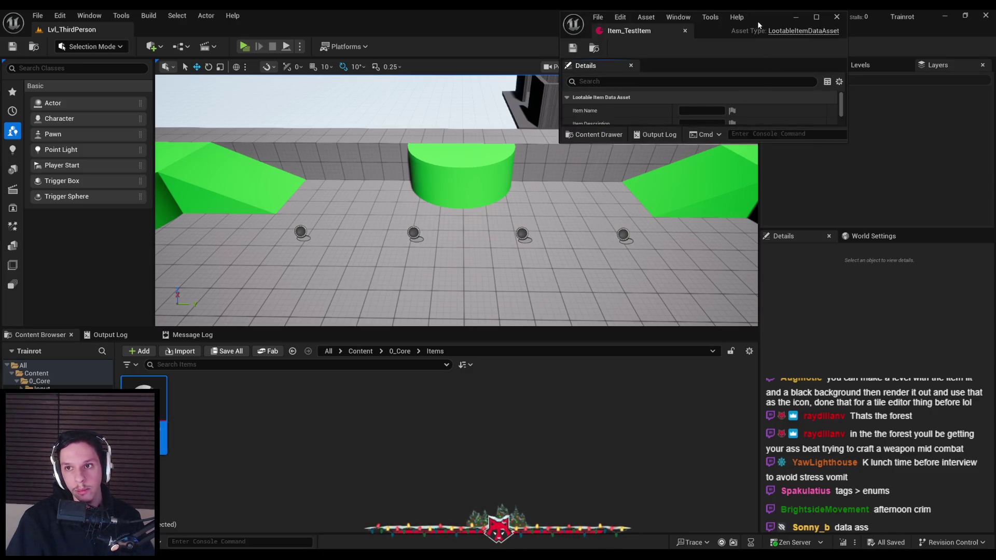
pyautogui.doubleClick(758, 21)
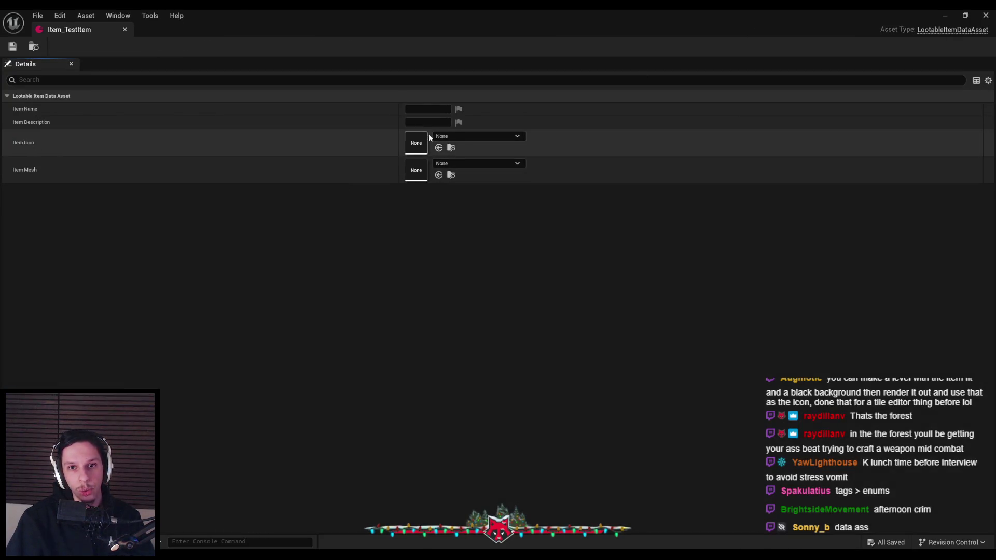
# - Set Item_TestItem's Item Mesh to MatineeCam_SM
pyautogui.click(446, 136)
pyautogui.click(463, 161)
pyautogui.click(466, 163)
pyautogui.click(468, 164)
pyautogui.click(472, 163)
pyautogui.moveTo(517, 310)
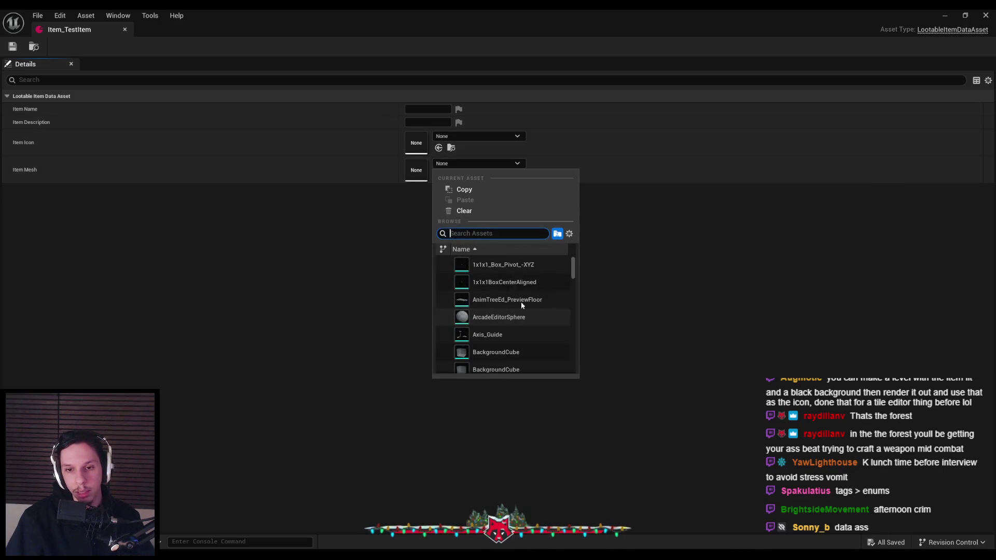
pyautogui.scroll(-10, 514, 311)
pyautogui.scroll(-10, 512, 310)
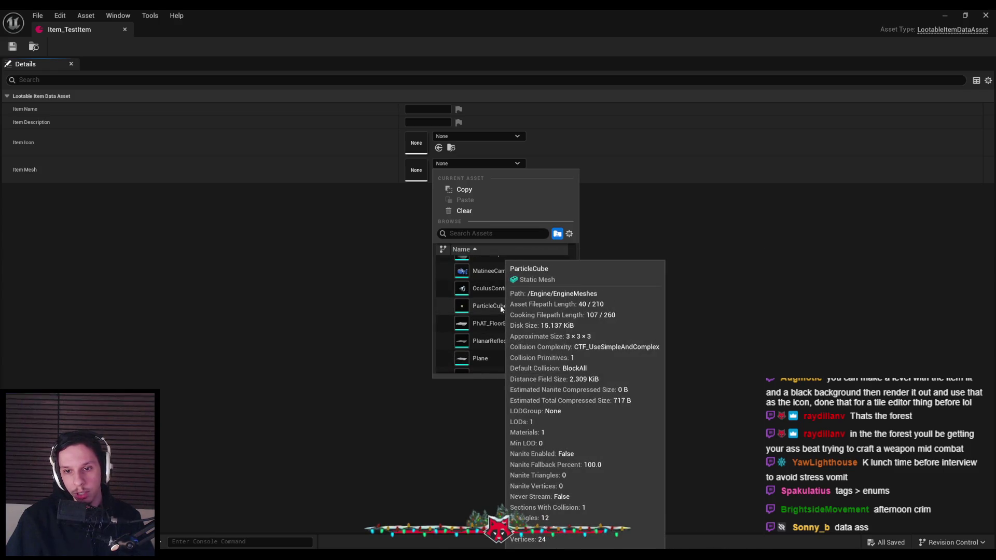
pyautogui.click(493, 271)
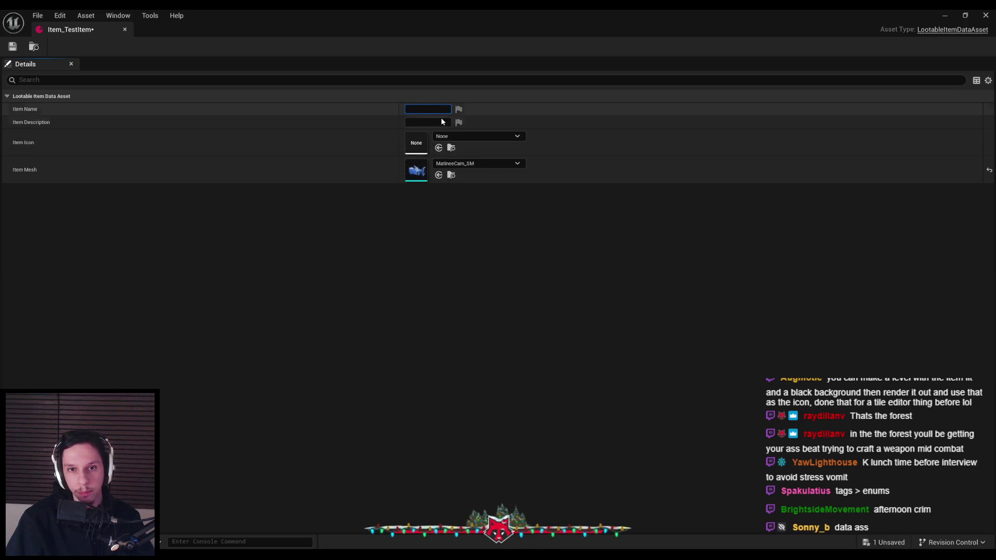
# - Name it Test Item, describe it as 'This is a test description', and use the AICON-Green icon
pyautogui.write('Test Item')
pyautogui.press('Tab')
pyautogui.write('This is ')
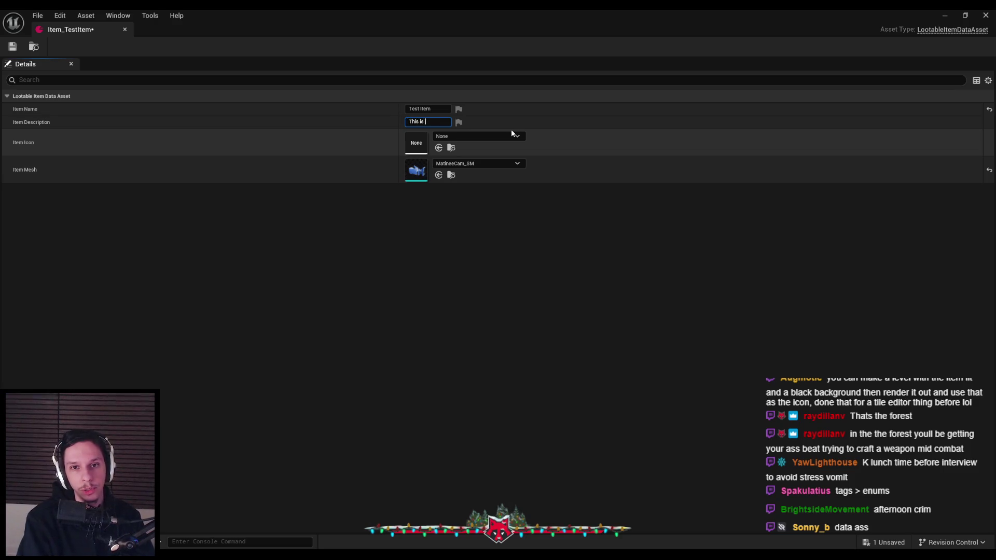
pyautogui.write('a test description')
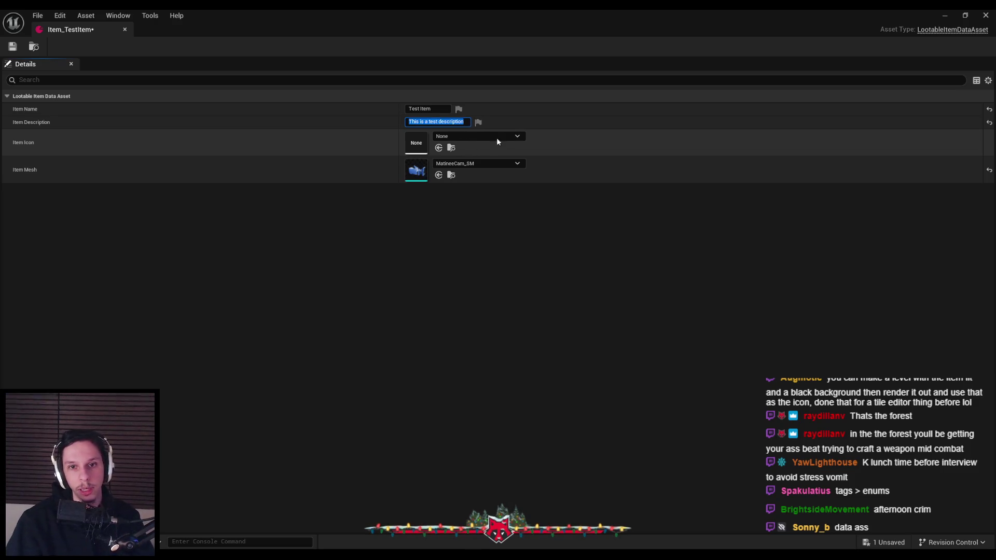
pyautogui.click(488, 137)
pyautogui.scroll(-2, 518, 281)
pyautogui.click(514, 298)
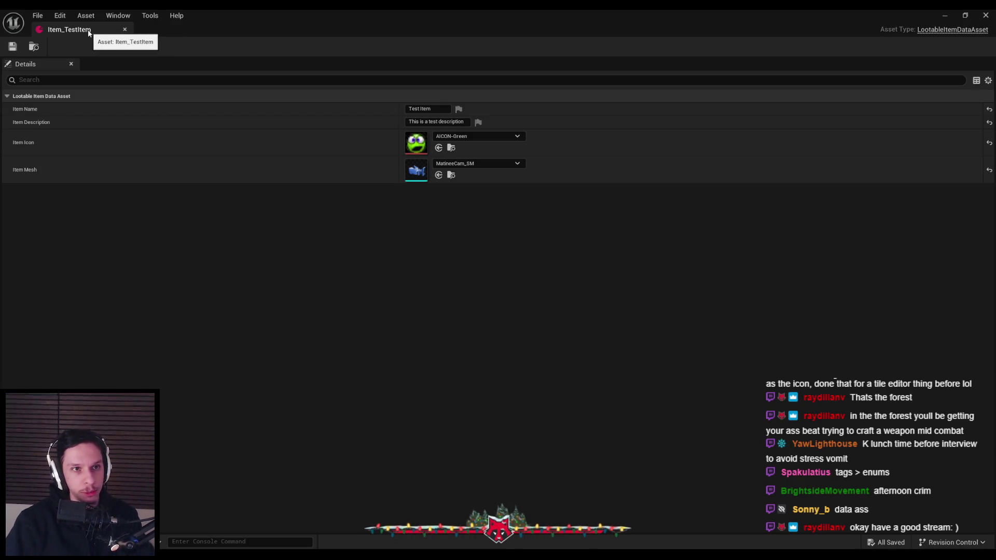
# - Duplicate Item_TestItem as Item_TestItem2 and open the copy
pyautogui.hotkey('alt', 'Tab')
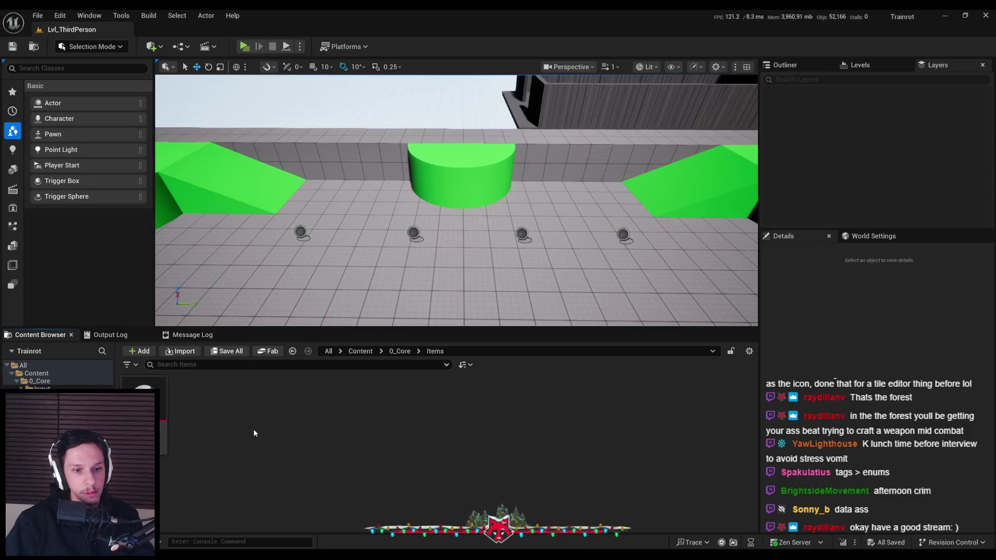
pyautogui.rightClick(164, 413)
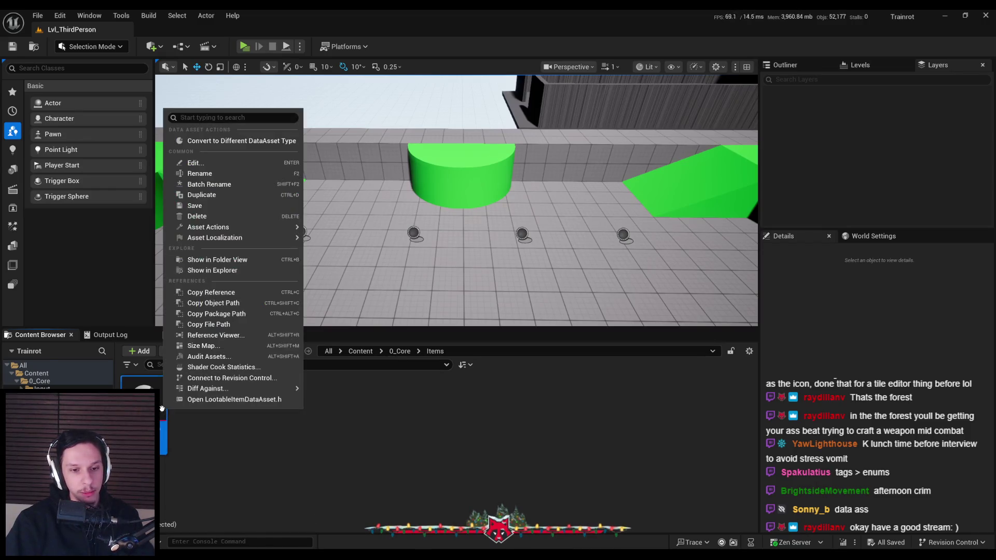
pyautogui.click(209, 195)
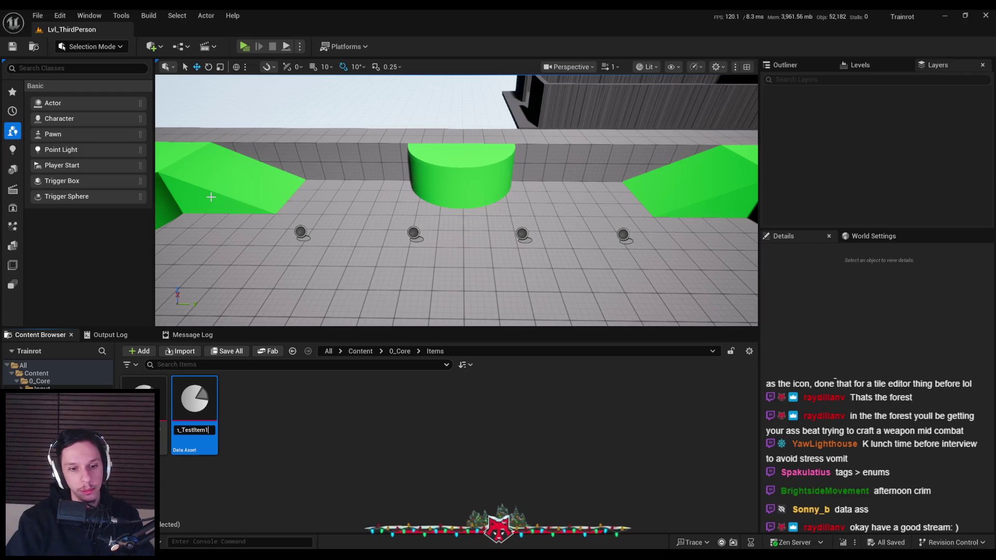
pyautogui.press('BackSpace')
pyautogui.write('2')
pyautogui.press('Return')
pyautogui.doubleClick(197, 404)
# - Give Item_TestItem2 the SM_Ball_01 mesh and AICON-Red icon, then save
pyautogui.click(477, 163)
pyautogui.scroll(-5, 506, 343)
pyautogui.scroll(-6, 498, 335)
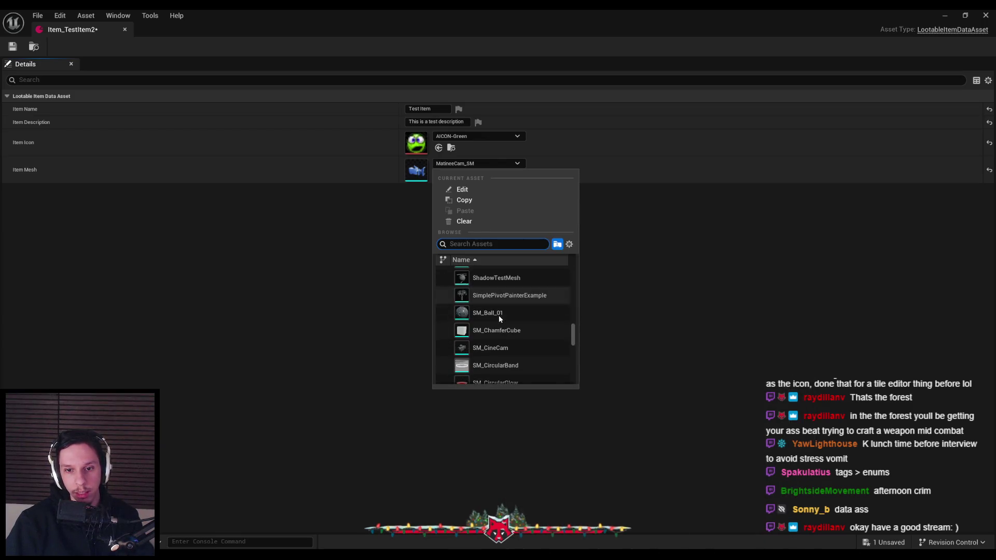
pyautogui.scroll(2, 497, 321)
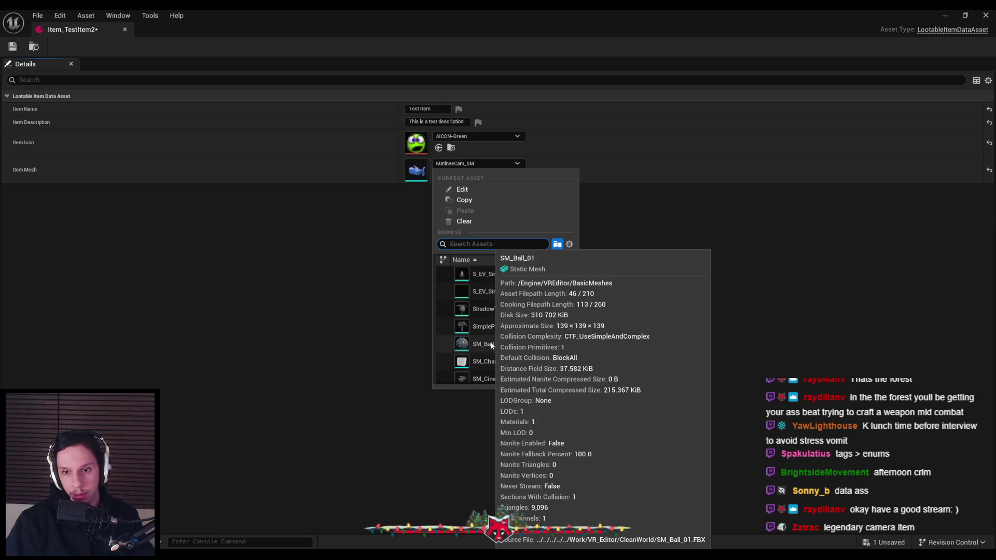
pyautogui.click(492, 346)
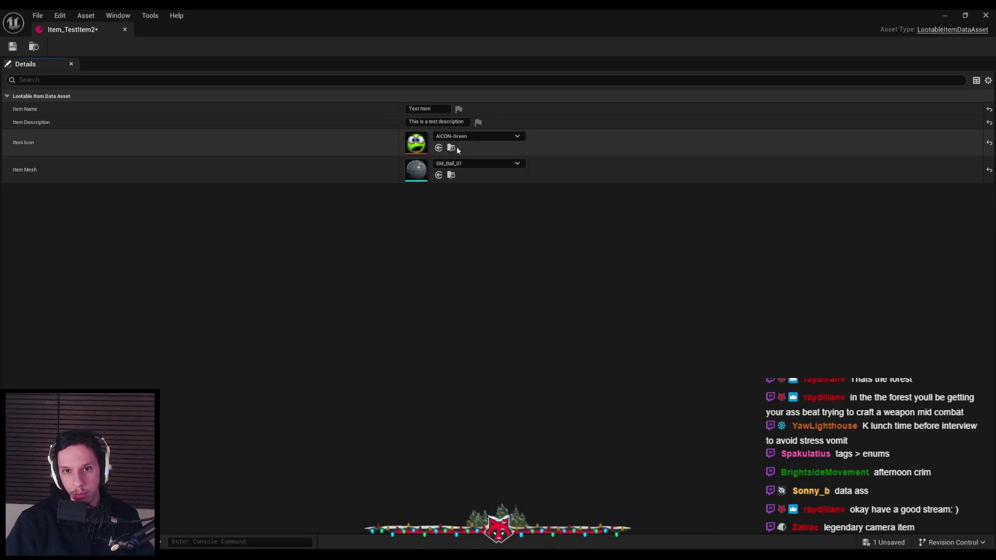
pyautogui.click(475, 136)
pyautogui.click(487, 358)
pyautogui.hotkey('ctrl', 's')
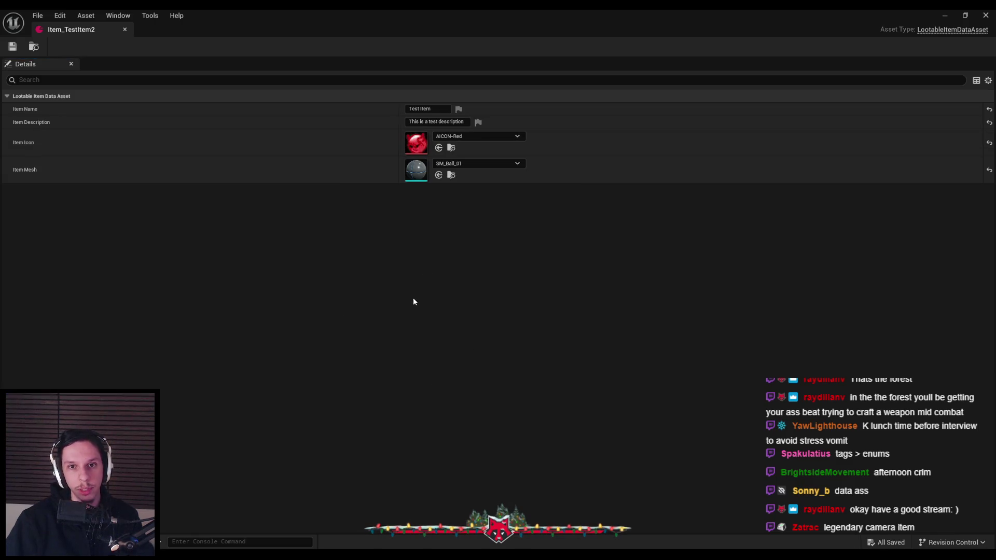
# - Rename the item to Test Item 2, save it, and minimize the item editor
pyautogui.click(423, 109)
pyautogui.write('2')
pyautogui.press('Return')
pyautogui.click(16, 48)
pyautogui.click(946, 20)
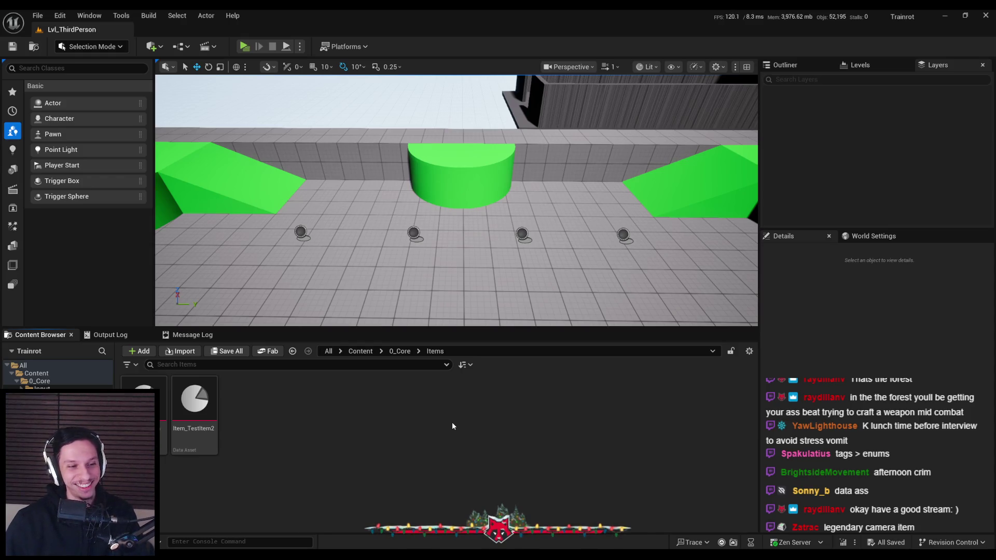
# - Open the InventoryComponent blueprint from 0_Core and bring up the Inventory variable's type choices
pyautogui.moveTo(457, 207); pyautogui.dragTo(480, 202)
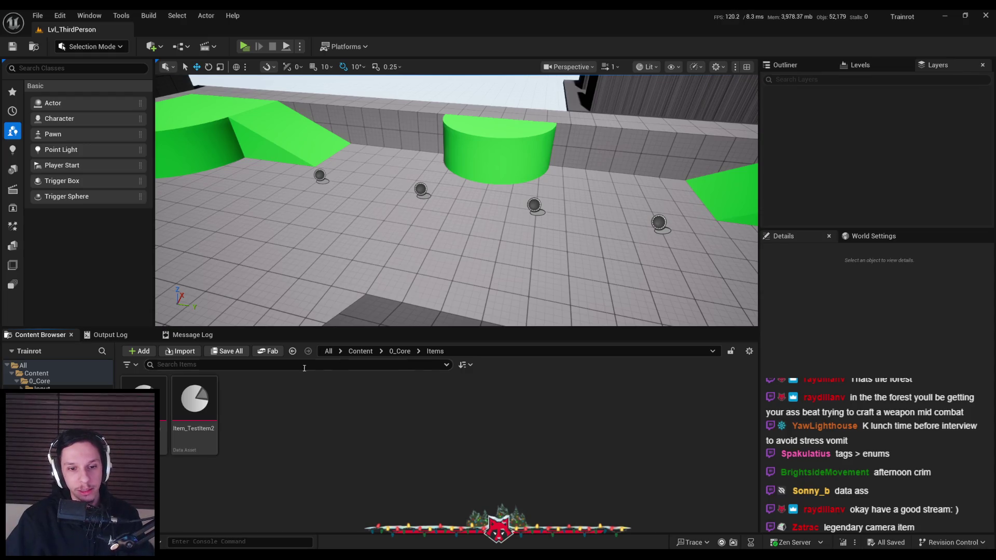
pyautogui.click(400, 352)
pyautogui.doubleClick(646, 434)
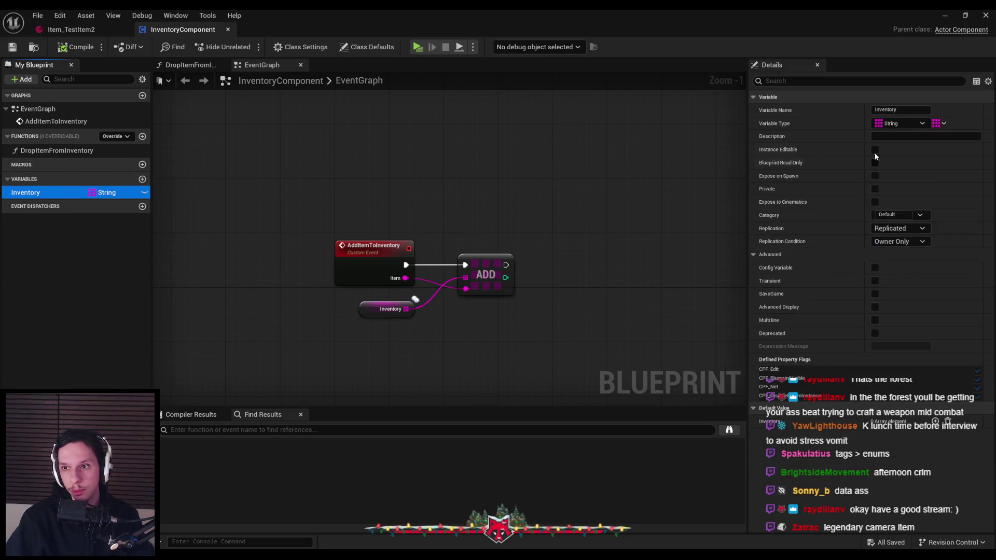
pyautogui.click(915, 123)
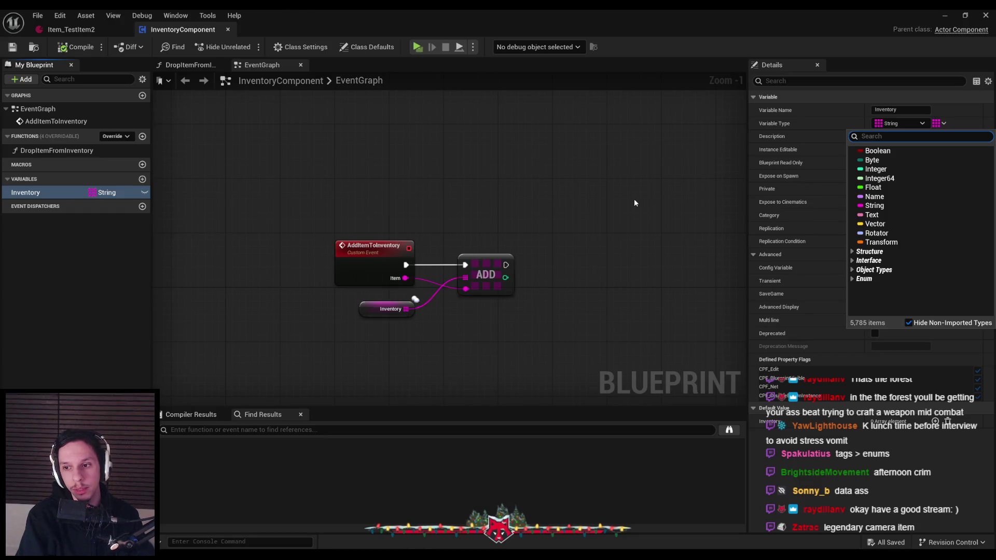
# - Change the Inventory variable's type to a Lootable Item Data Asset object reference
pyautogui.write('lootable')
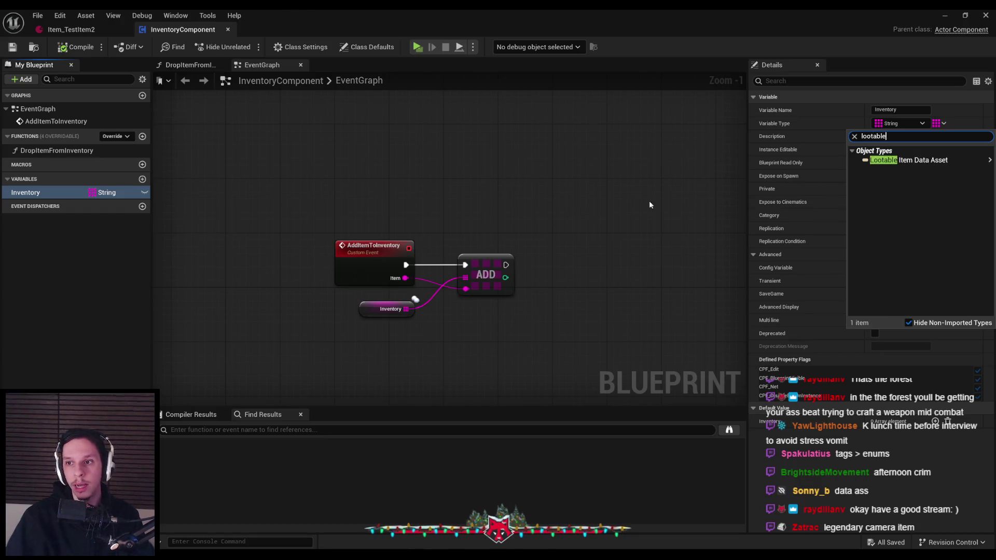
pyautogui.moveTo(883, 161)
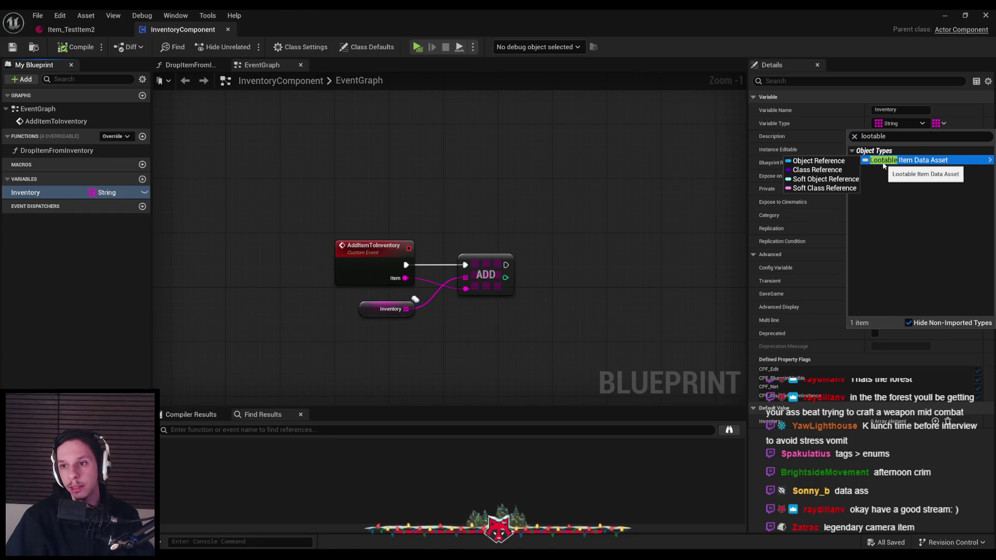
pyautogui.click(818, 162)
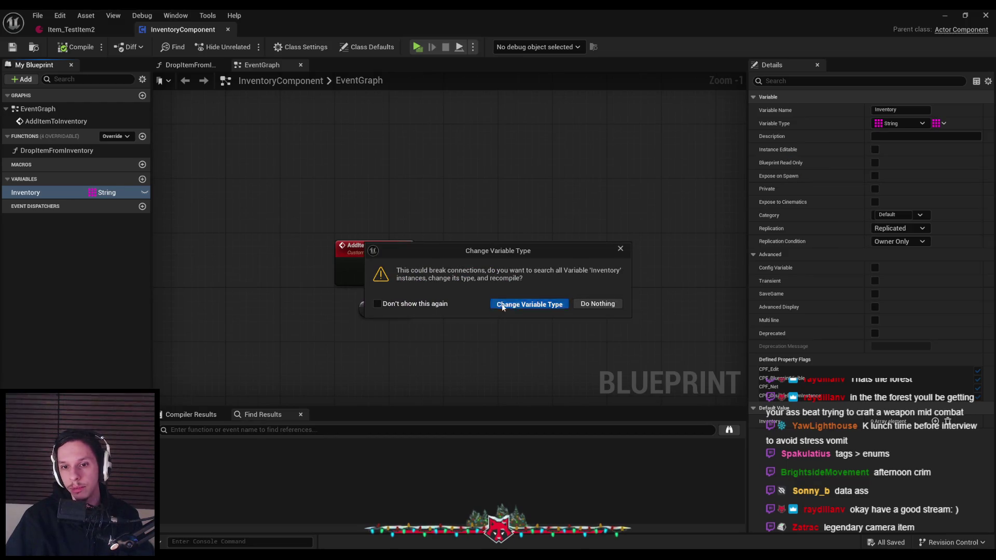
pyautogui.click(502, 304)
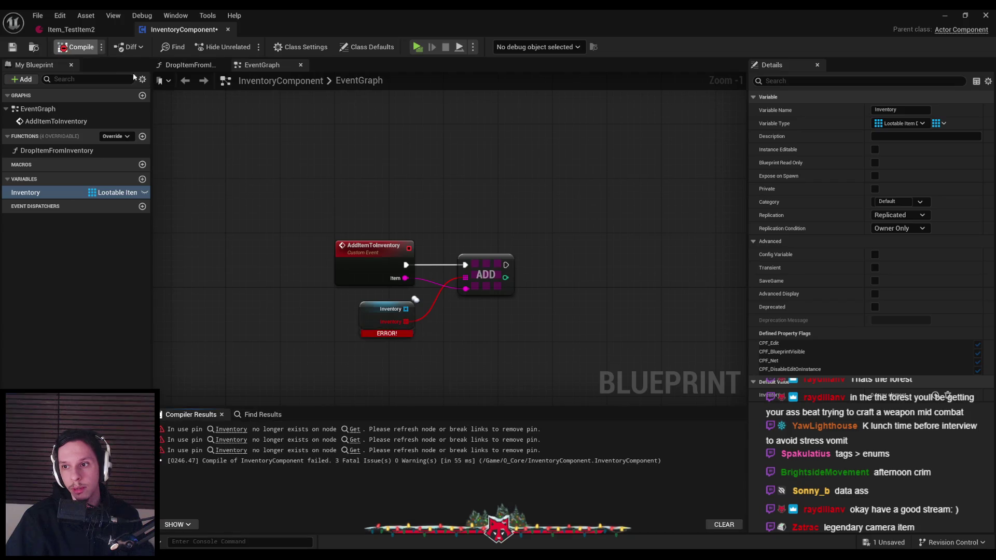
# - Save the blueprint and break Inventory's now-invalid link into ADD
pyautogui.click(13, 47)
pyautogui.moveTo(427, 316); pyautogui.dragTo(456, 291)
pyautogui.press('Escape')
pyautogui.click(376, 265)
# - Set the AddItemToInventory Item input to a Lootable Item Data Asset object reference
pyautogui.click(897, 249)
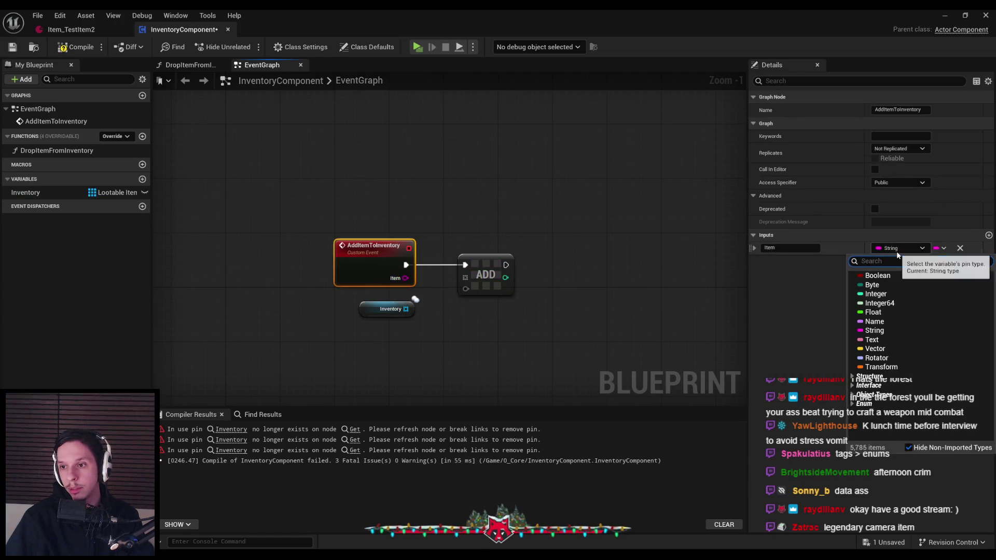
pyautogui.write('data ass')
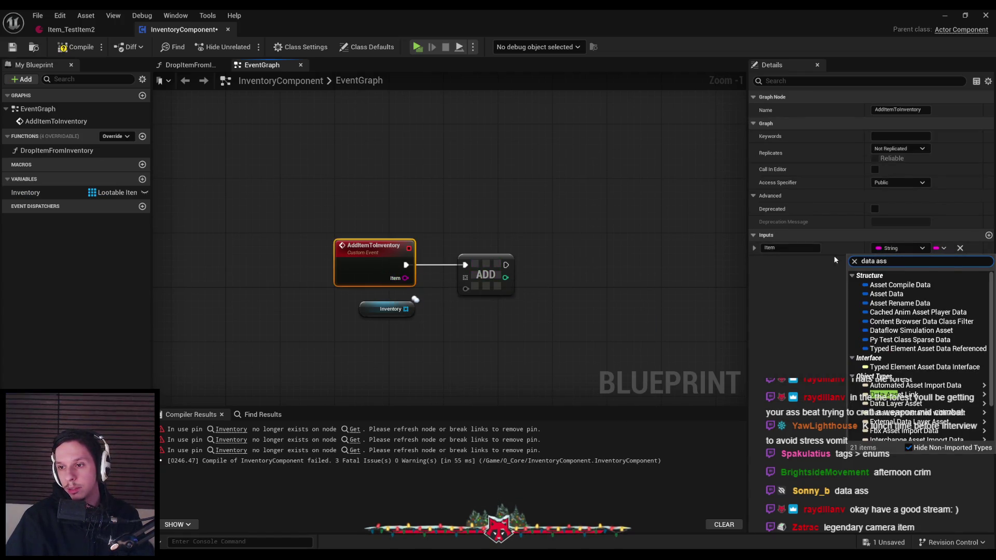
pyautogui.hotkey('ctrl', 'a')
pyautogui.write('lootabl')
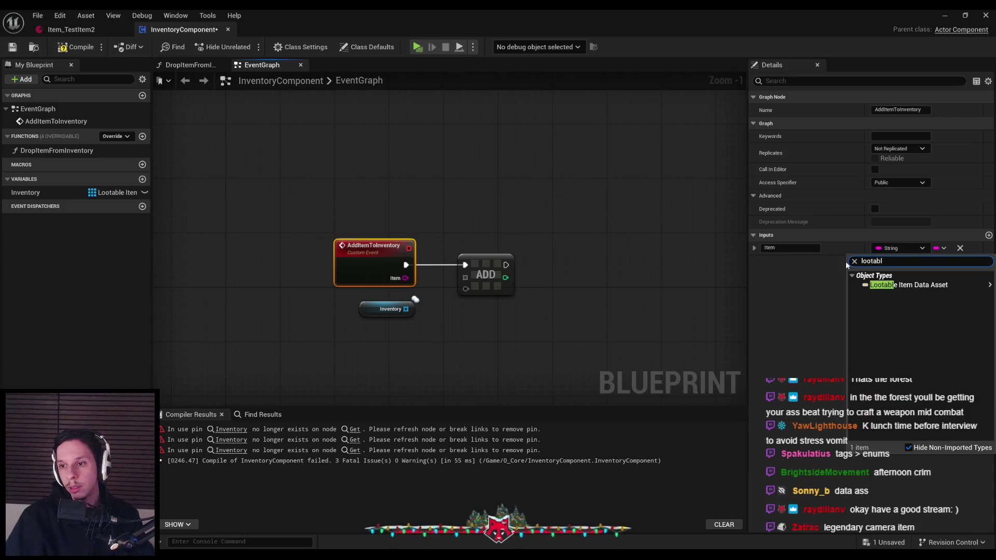
pyautogui.moveTo(872, 285)
pyautogui.click(829, 285)
# - Wire the Item input into ADD and recompile the blueprint
pyautogui.moveTo(401, 283)
pyautogui.mouseDown()
pyautogui.moveTo(475, 298)
pyautogui.moveTo(450, 288)
pyautogui.moveTo(456, 275)
pyautogui.mouseUp()
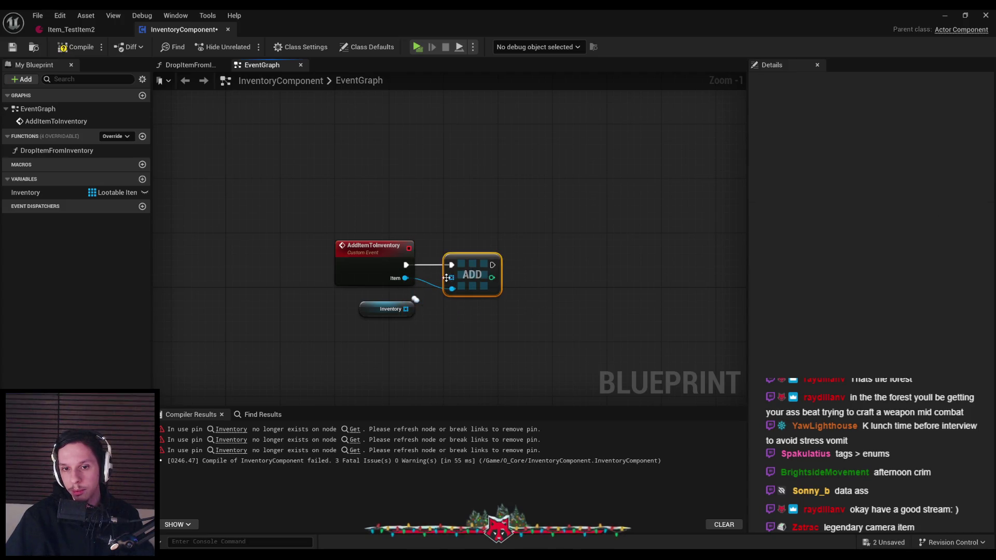
pyautogui.click(371, 312)
pyautogui.click(75, 47)
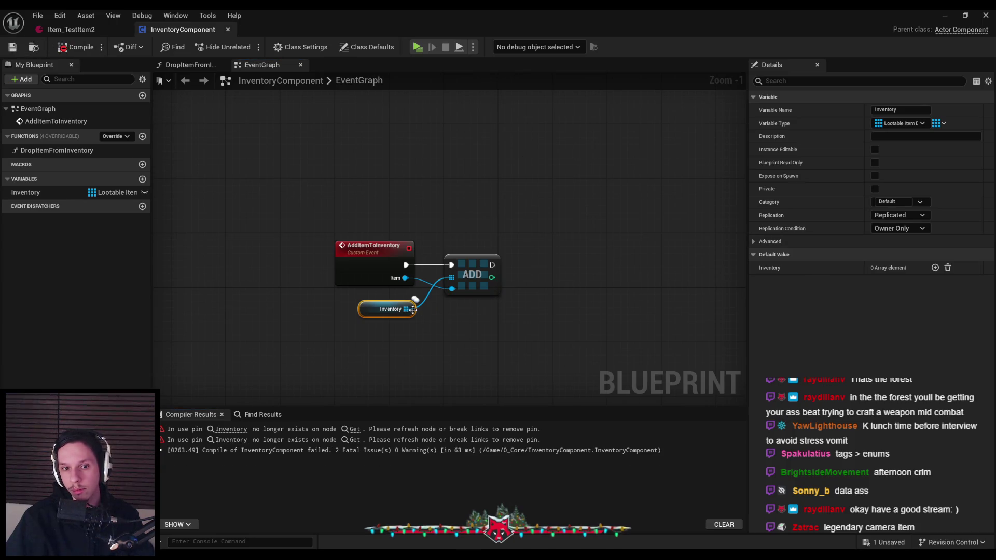
# - Reconnect Inventory to REMOVE INDEX and IS VALID INDEX in DropItemFromInventory
pyautogui.click(234, 430)
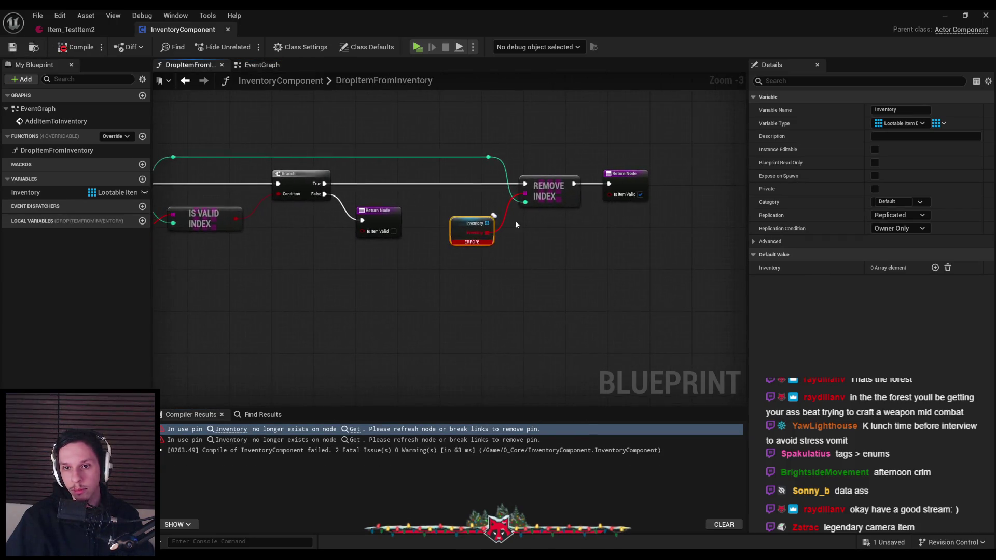
pyautogui.scroll(2, 513, 226)
pyautogui.moveTo(485, 224)
pyautogui.mouseDown()
pyautogui.moveTo(511, 240)
pyautogui.moveTo(509, 218)
pyautogui.moveTo(529, 185)
pyautogui.mouseUp()
pyautogui.scroll(-2, 530, 186)
pyautogui.scroll(1, 282, 273)
pyautogui.rightClick(300, 277)
pyautogui.click(332, 294)
pyautogui.moveTo(288, 267); pyautogui.dragTo(326, 265)
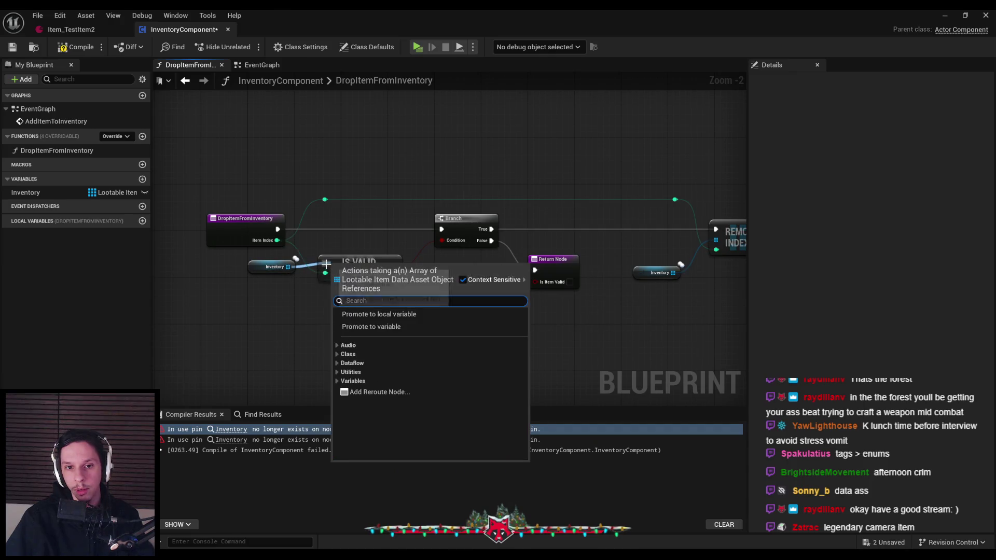
pyautogui.press('Escape')
pyautogui.scroll(-1, 363, 260)
# - Recompile and save the InventoryComponent blueprint
pyautogui.click(75, 47)
pyautogui.click(13, 47)
pyautogui.click(26, 192)
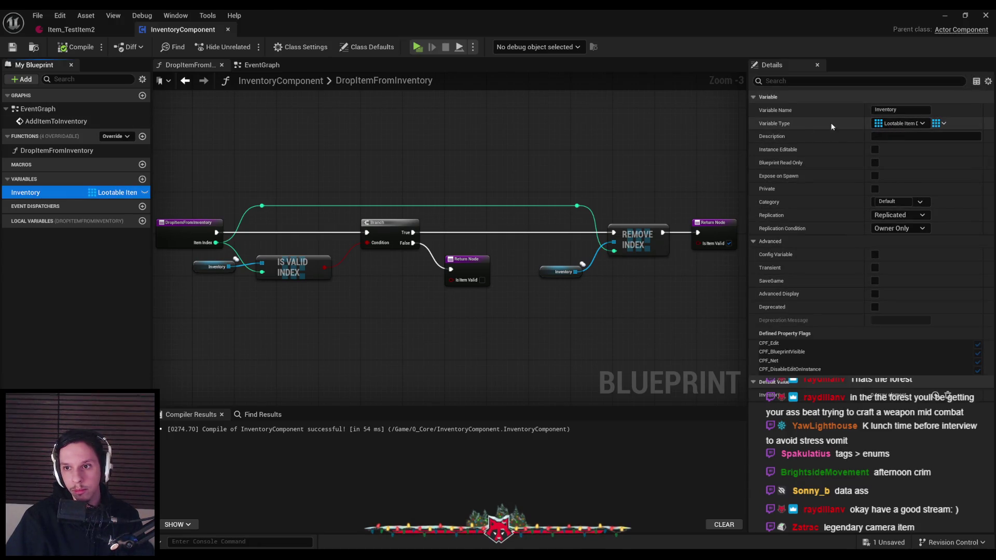
pyautogui.click(904, 124)
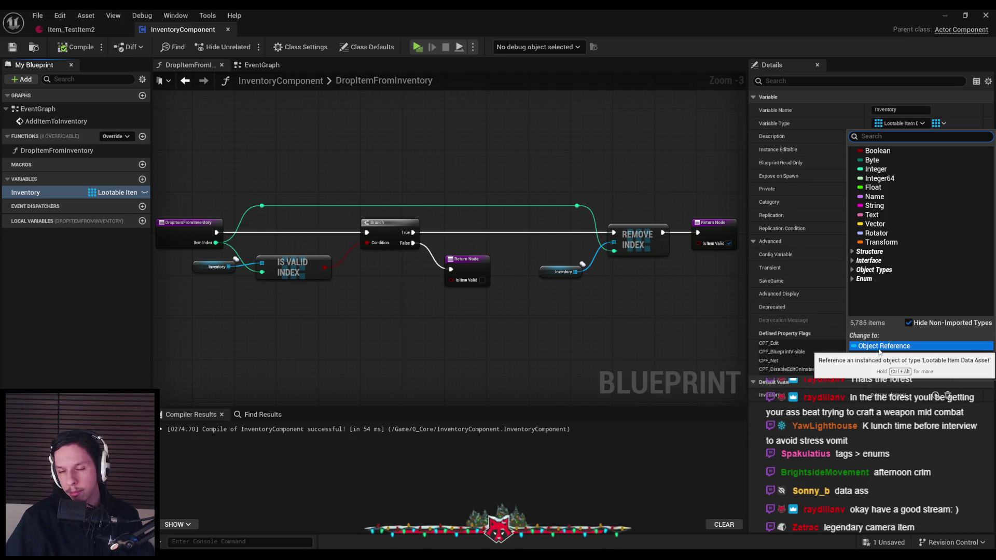
# - Review Inventory's type options, keep the Lootable Item Data Asset object reference, and recompile
pyautogui.click(880, 352)
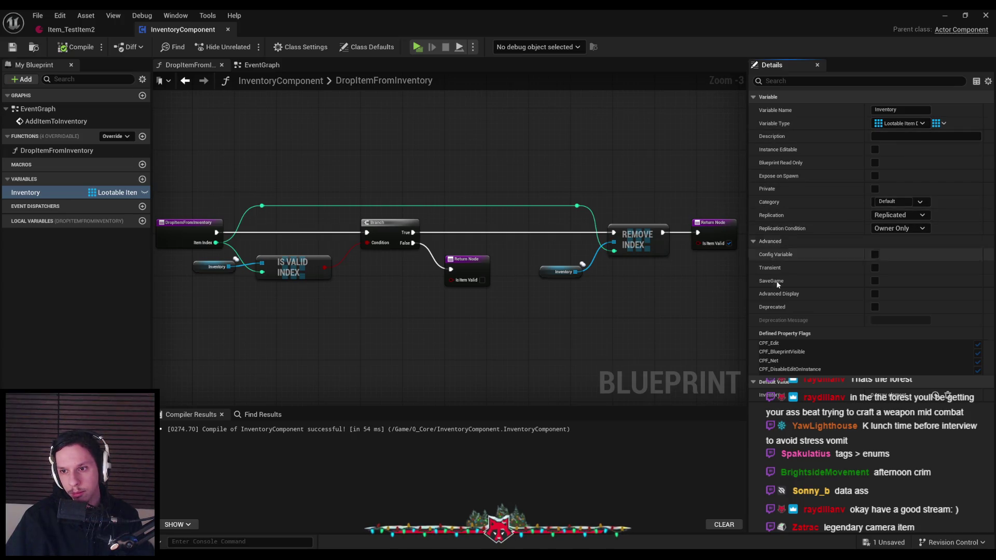
pyautogui.click(921, 125)
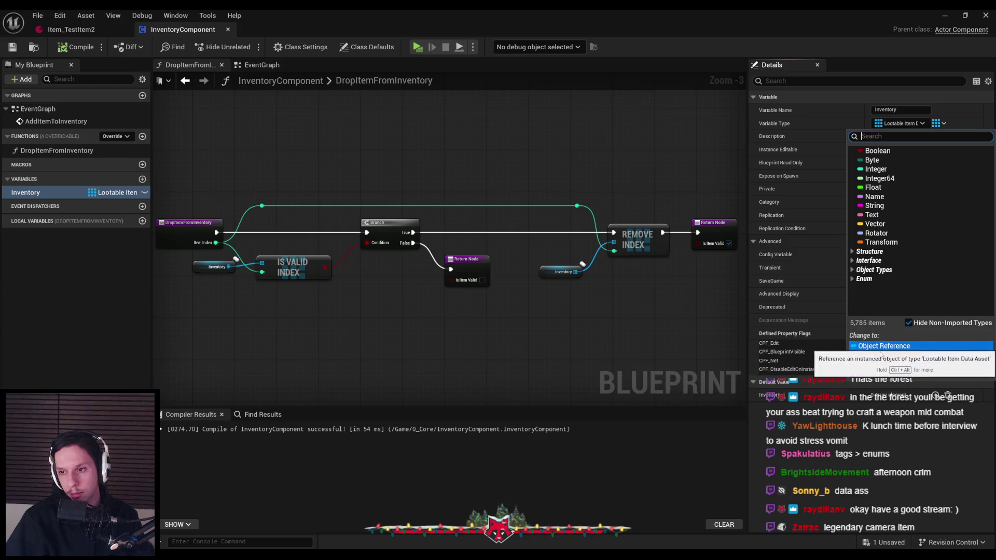
pyautogui.click(898, 451)
pyautogui.click(75, 47)
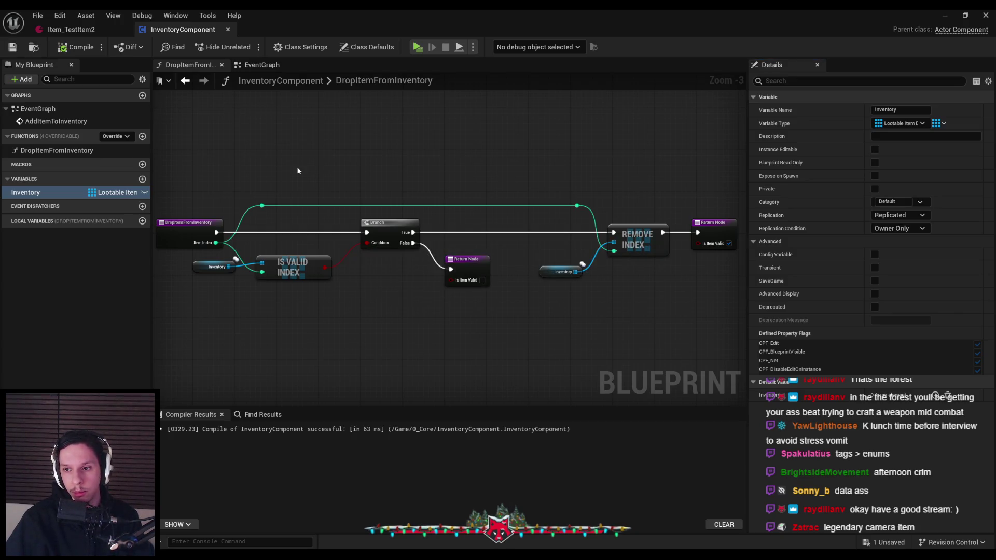
pyautogui.click(83, 17)
pyautogui.click(78, 29)
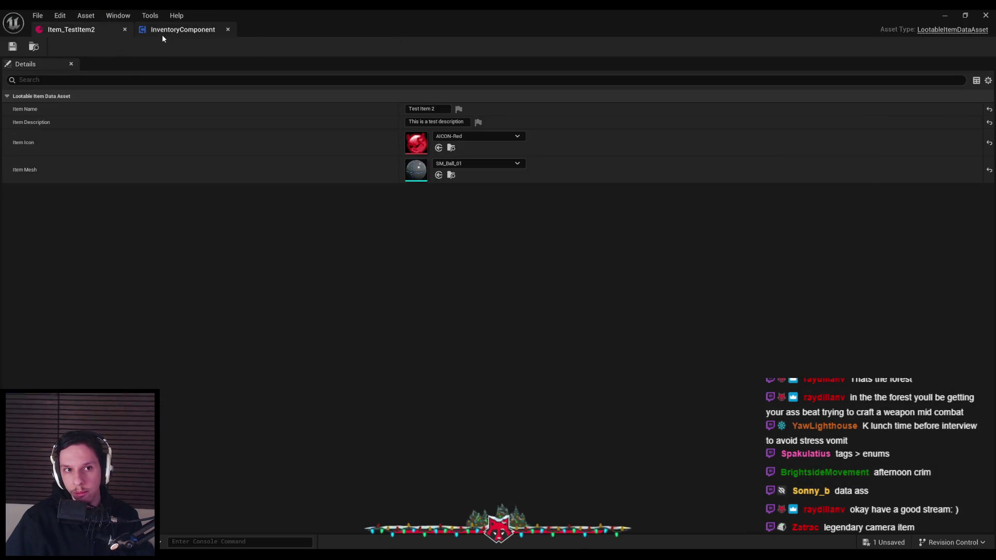
pyautogui.click(162, 37)
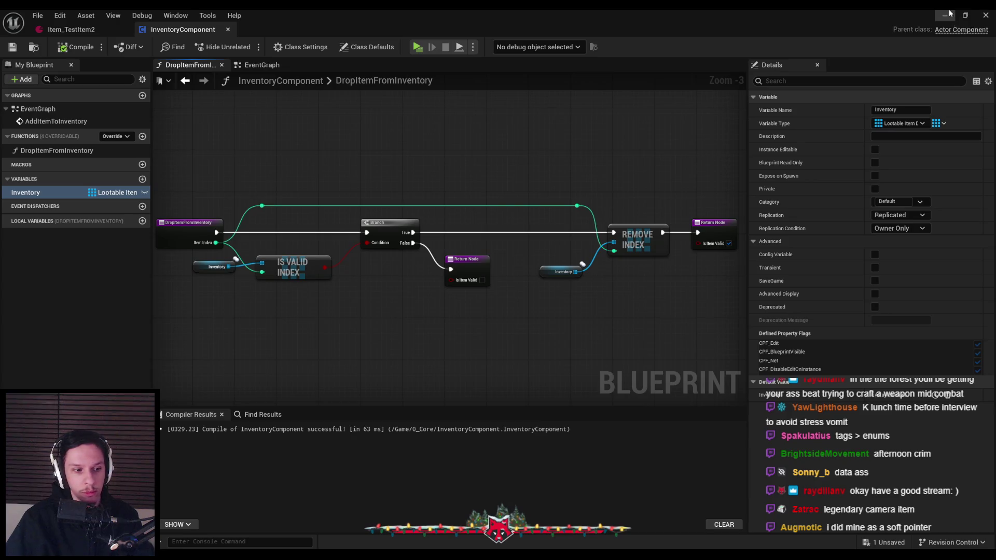
pyautogui.click(951, 13)
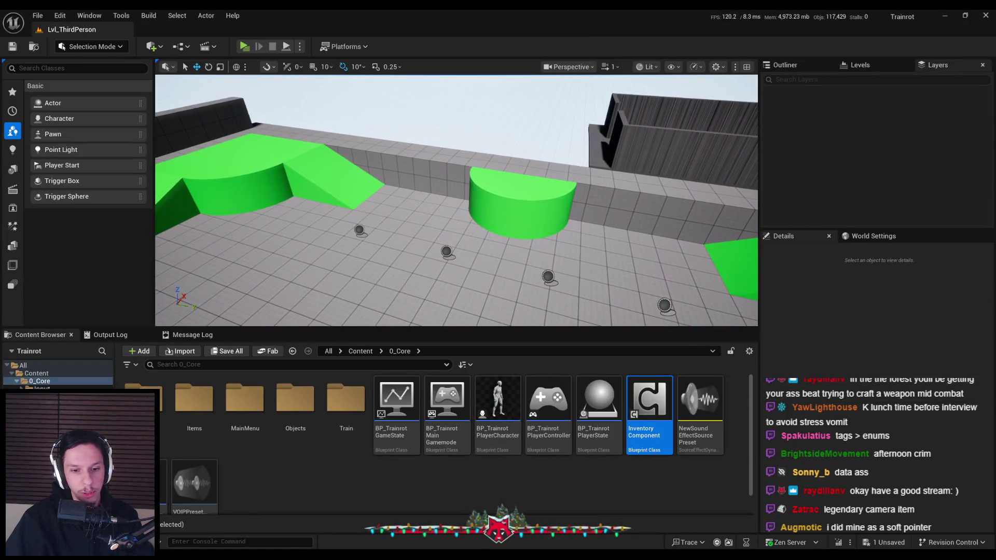
pyautogui.click(349, 540)
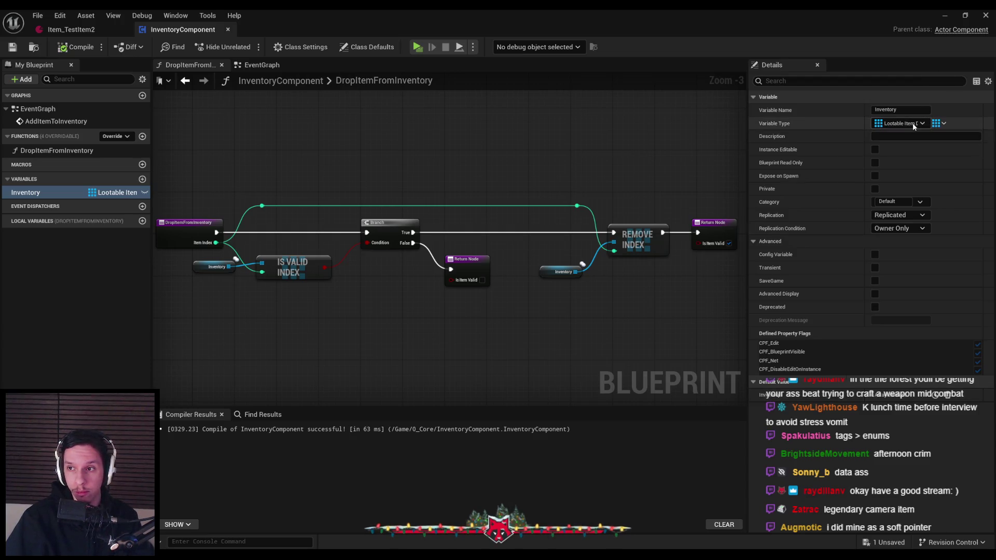
# - Confirm Inventory stays a Lootable Item Data Asset object reference and save with Ctrl+S
pyautogui.click(914, 126)
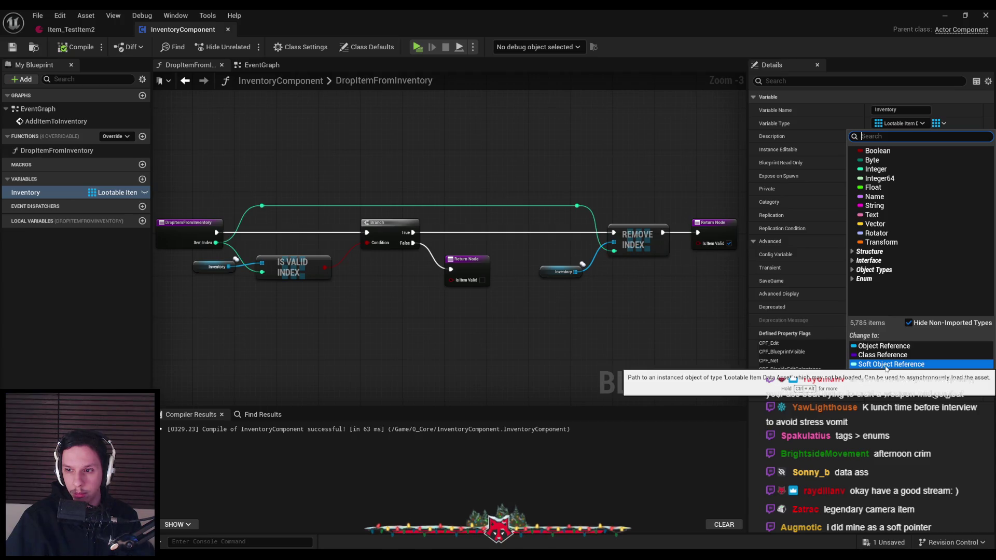
pyautogui.click(773, 324)
pyautogui.hotkey('ctrl', 's')
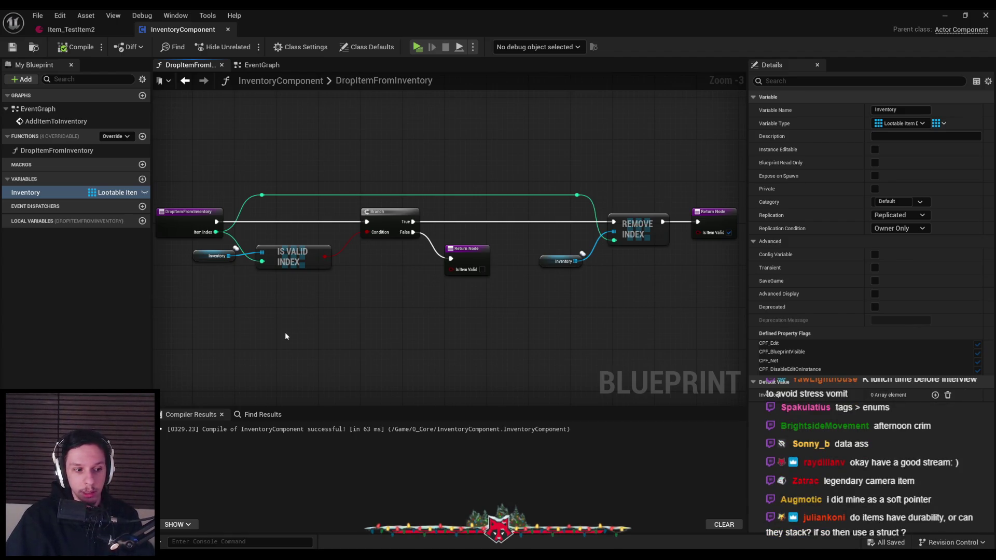
pyautogui.moveTo(285, 336); pyautogui.dragTo(324, 319)
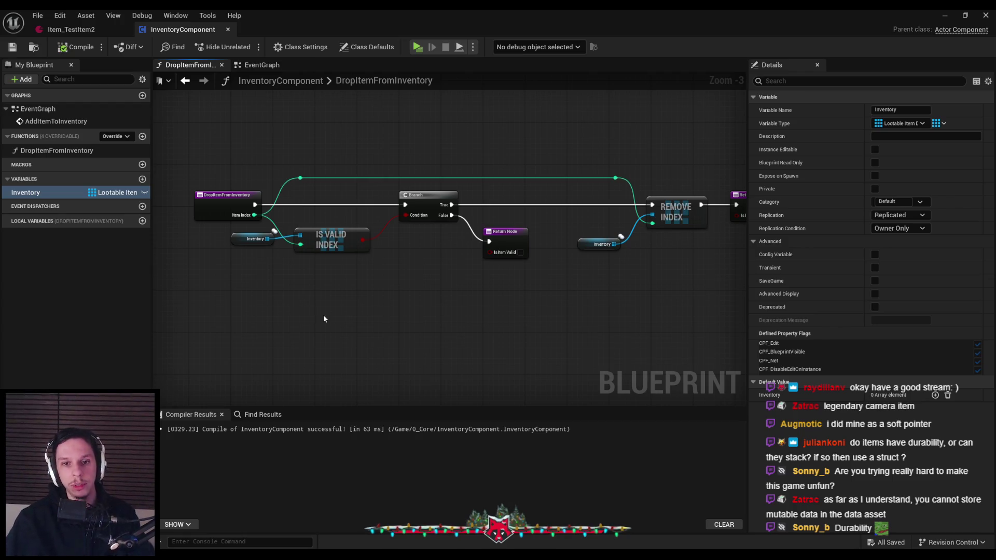
# - Inspect the DropItemFromInventory graph and briefly check the Item_TestItem2 data asset
pyautogui.moveTo(431, 294); pyautogui.dragTo(330, 300)
pyautogui.scroll(-1, 330, 300)
pyautogui.click(72, 29)
pyautogui.click(183, 29)
pyautogui.moveTo(395, 203); pyautogui.dragTo(483, 204)
pyautogui.scroll(2, 482, 204)
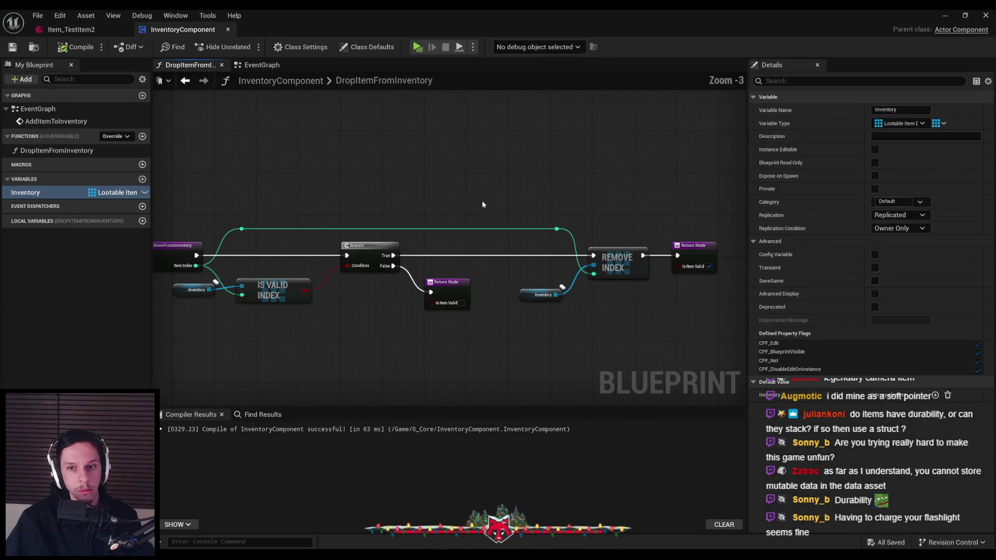
pyautogui.moveTo(556, 335); pyautogui.dragTo(559, 201)
pyautogui.click(559, 202)
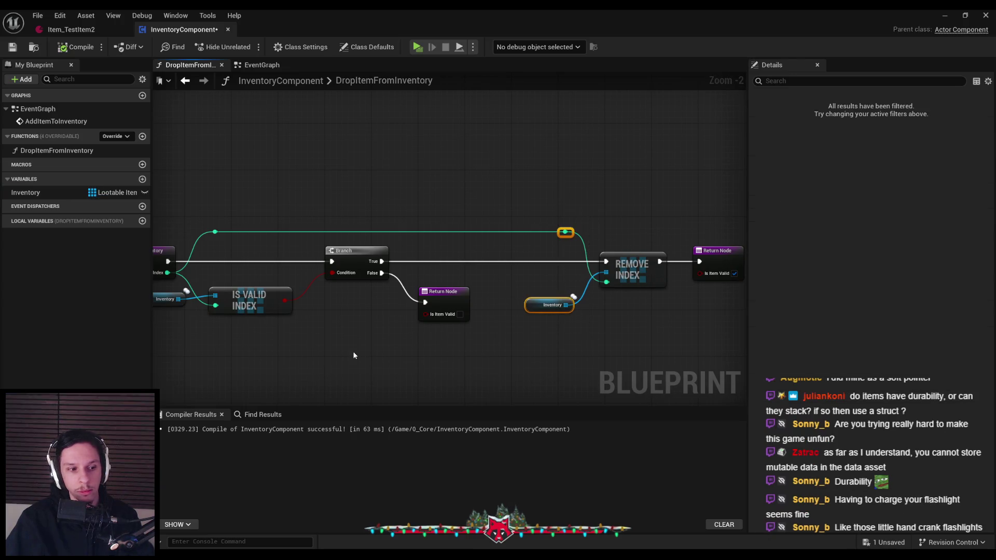
pyautogui.moveTo(355, 354); pyautogui.dragTo(410, 308)
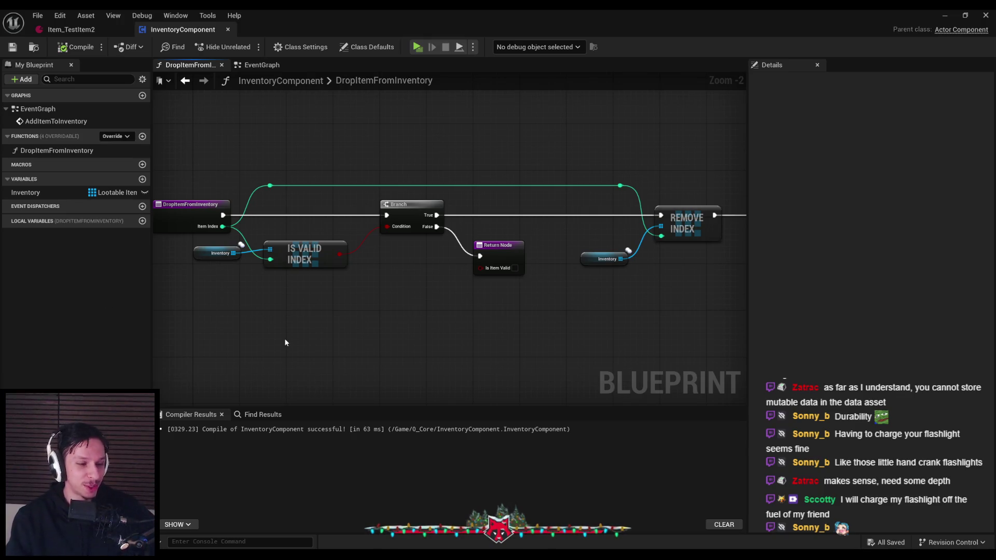
# - Switch from the editor to the Trainrot task list in Notion
pyautogui.moveTo(284, 338); pyautogui.dragTo(323, 291)
pyautogui.scroll(-2, 322, 294)
pyautogui.hotkey('alt', 'Tab')
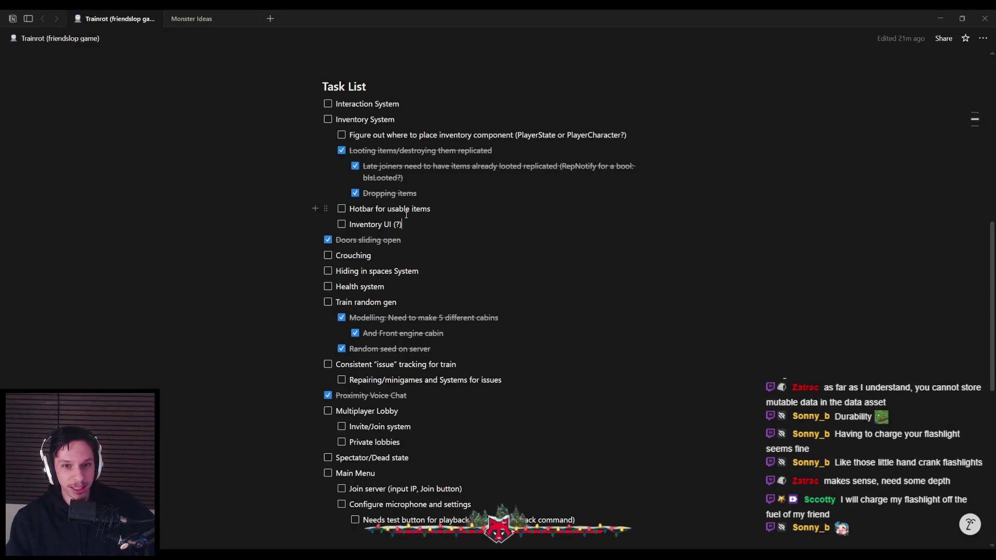
# - Create an 'Items' subpage below Monster Ideas using /page
pyautogui.scroll(-5, 376, 314)
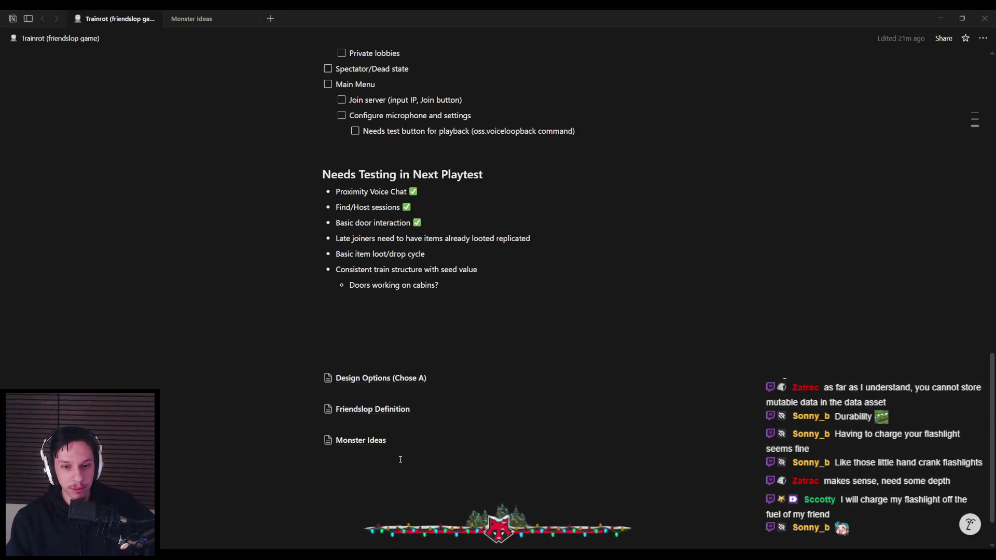
pyautogui.click(398, 461)
pyautogui.write('/page')
pyautogui.press('Return')
pyautogui.write('Items')
pyautogui.press('Return')
# - Add a 'Handcranked Flashlight' bullet with an italic credit note naming a viewer
pyautogui.write('- Handcranked')
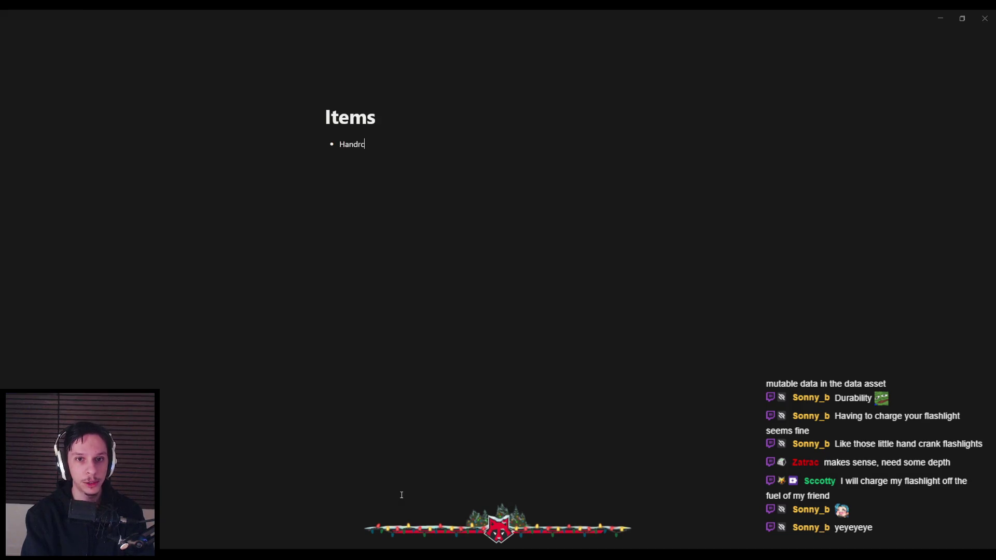
pyautogui.write(' Flashlight')
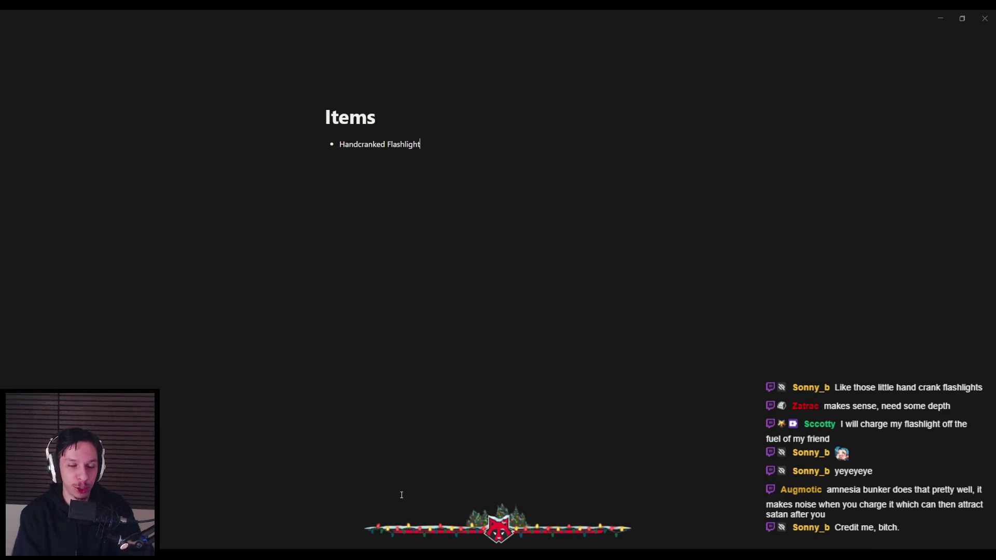
pyautogui.write(' (Son')
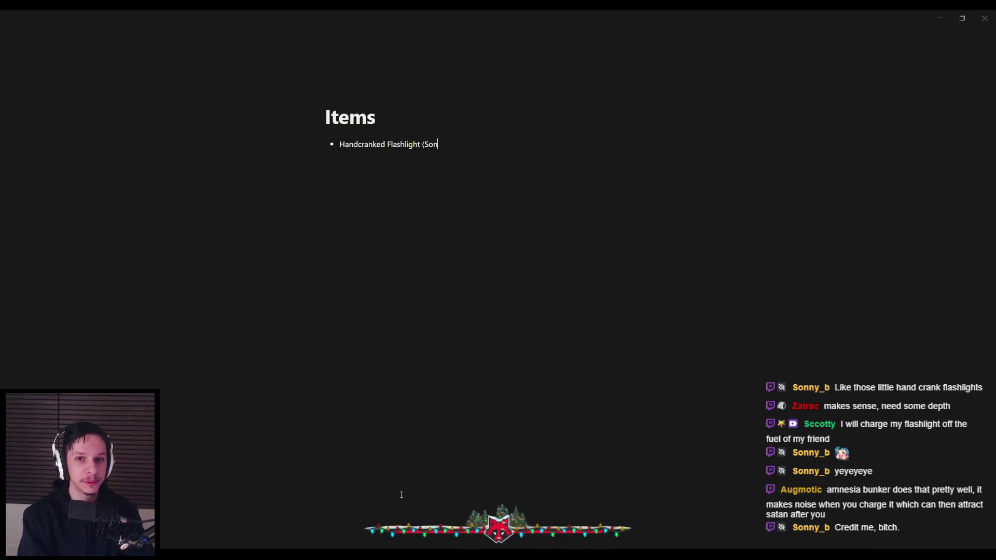
pyautogui.press('BackSpace')
pyautogui.press('BackSpace')
pyautogui.press('BackSpace')
pyautogui.write('credit to ')
pyautogui.write('Sonny (fuck him')
pyautogui.press('BackSpace')
pyautogui.press('BackSpace')
pyautogui.press('BackSpace')
pyautogui.write(')')
pyautogui.hotkey('ctrl', 'shift', 'Left')
pyautogui.hotkey('ctrl', 'shift', 'Left')
pyautogui.hotkey('ctrl', 'shift', 'Left')
pyautogui.hotkey('ctrl', 'i')
pyautogui.press('Right')
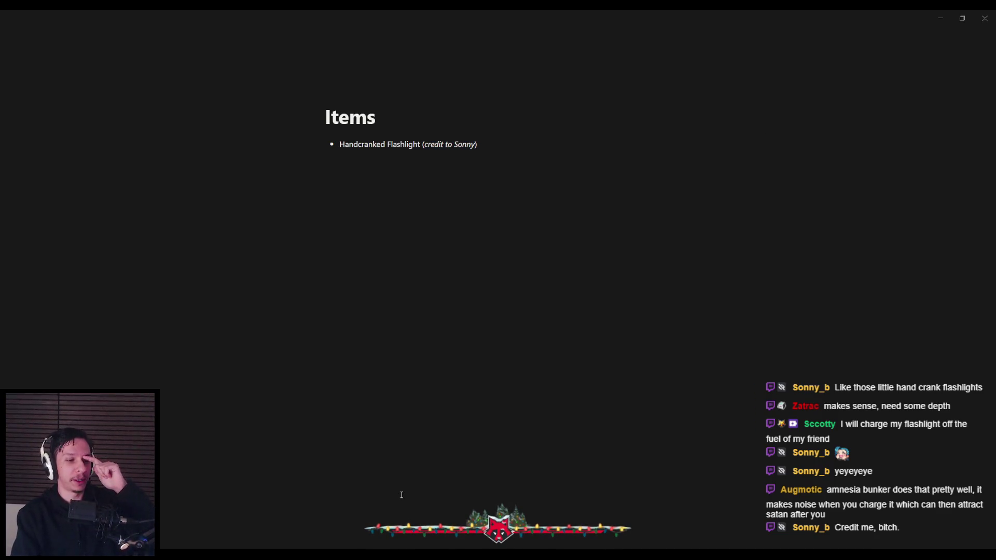
pyautogui.press('Return')
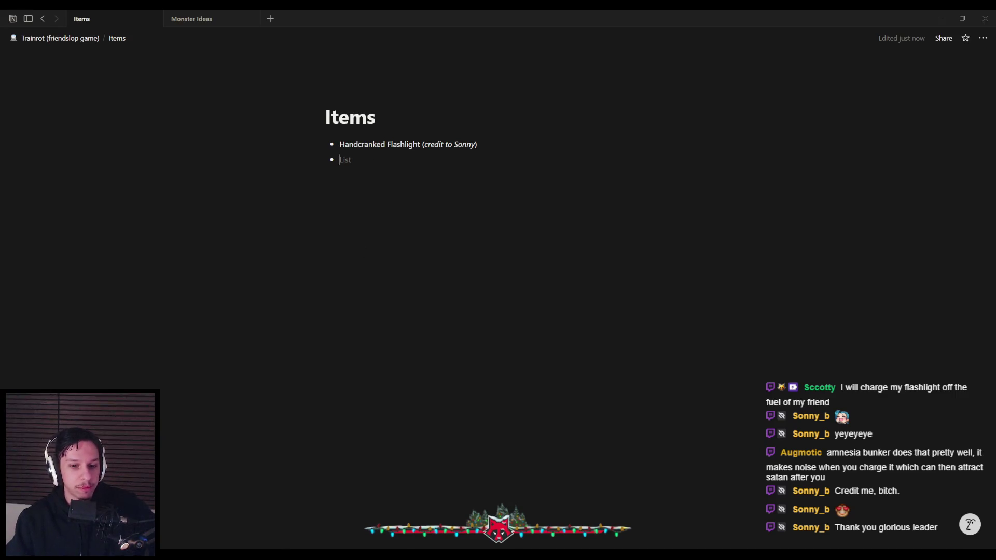
# - List Bandages, Shovel and Glowstick (throwable) as three new bullets below the flashlight
pyautogui.write('Bandages')
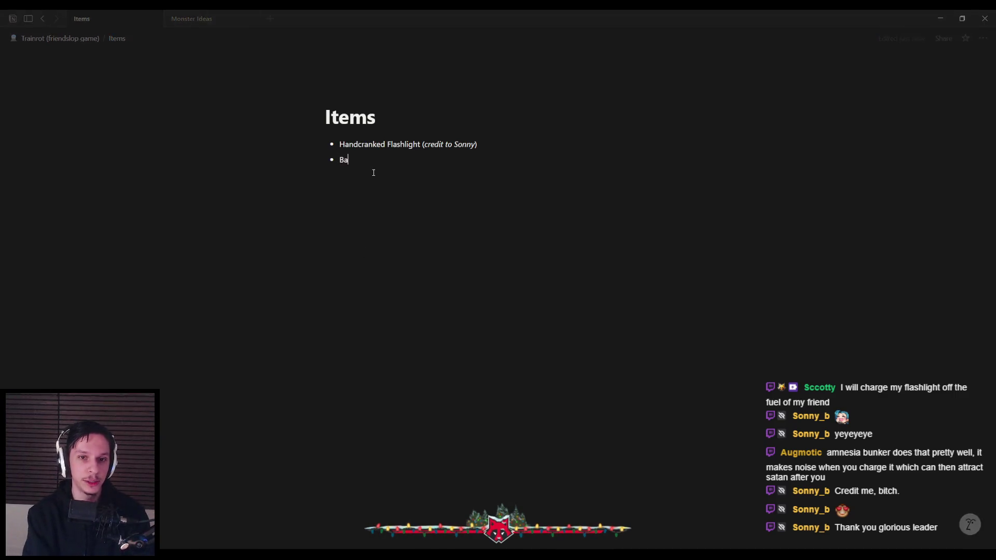
pyautogui.press('Return')
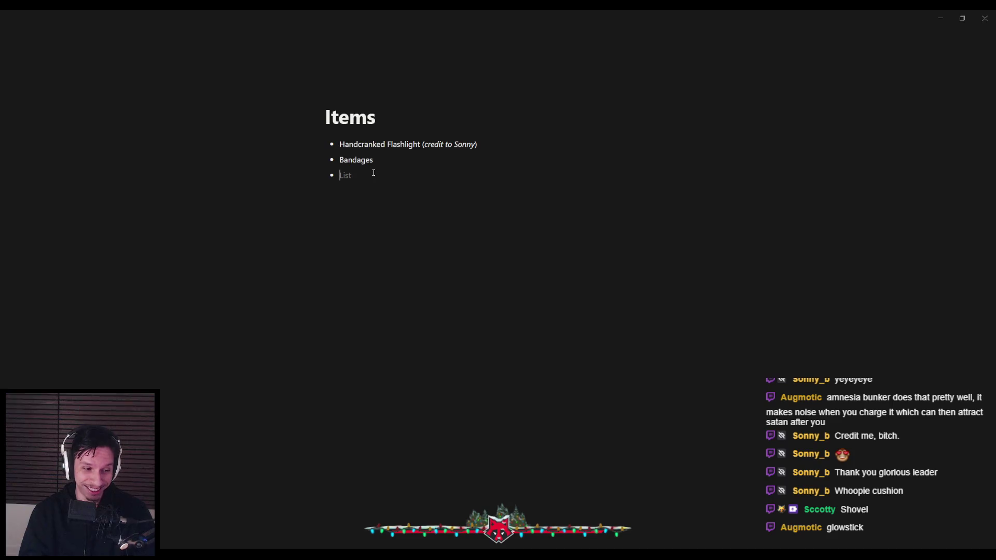
pyautogui.write('Shovel')
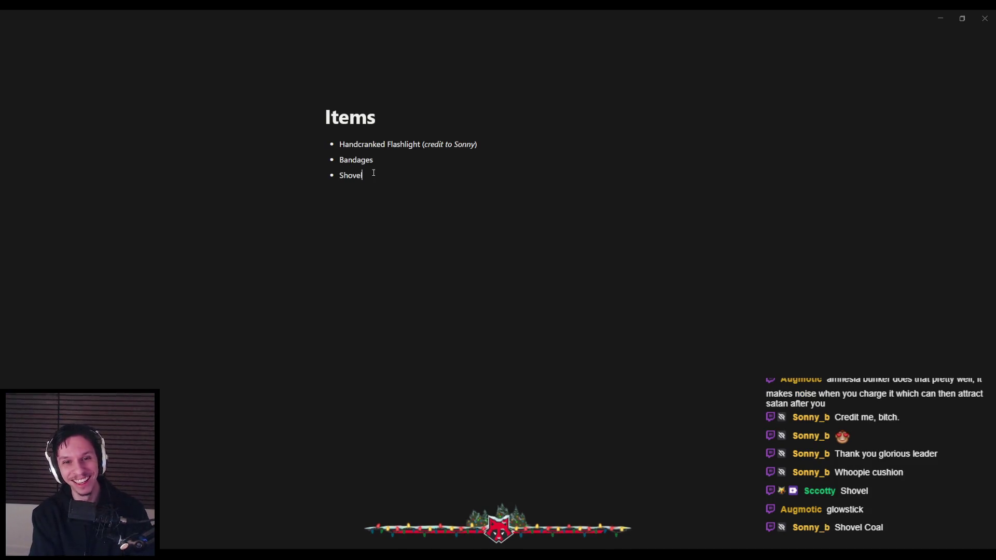
pyautogui.press('Return')
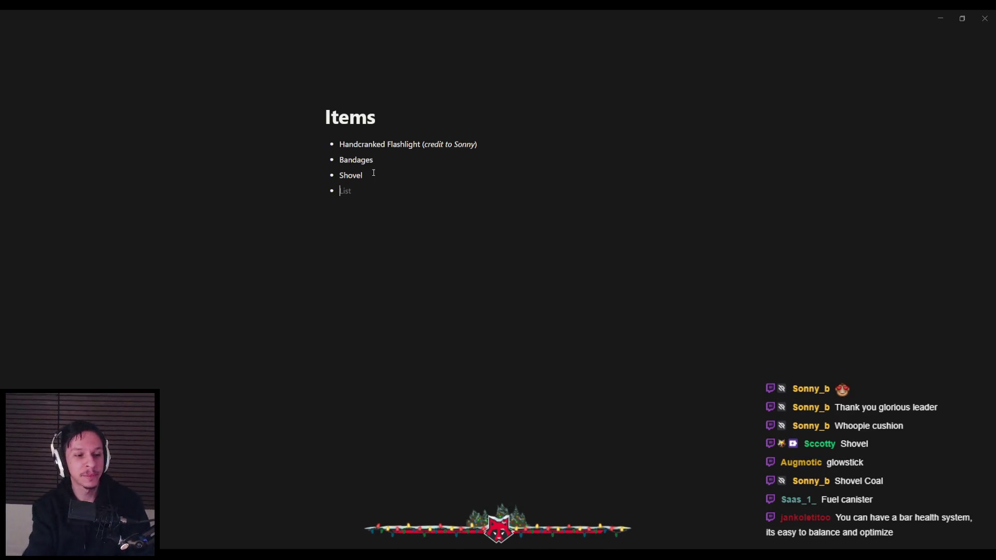
pyautogui.write('Glowstick')
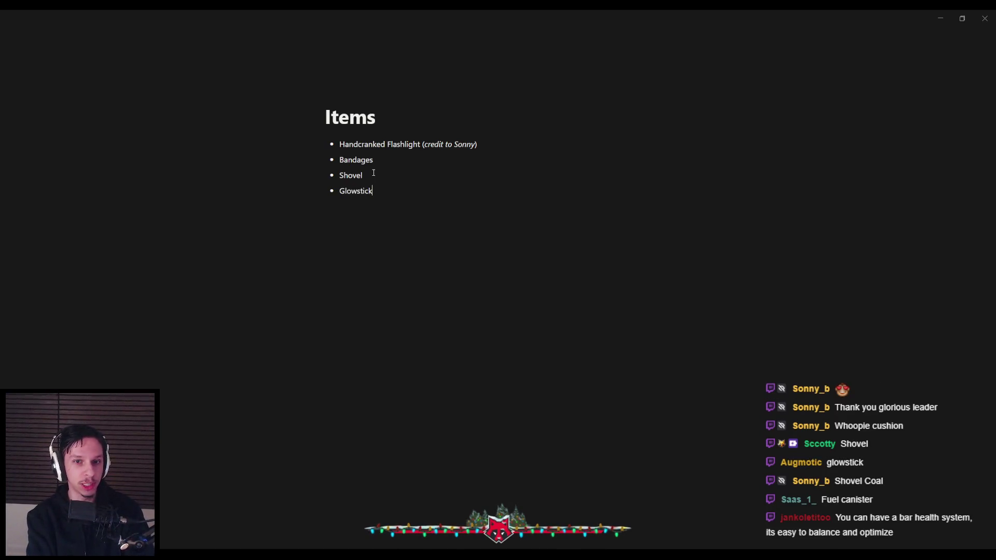
pyautogui.write(' (throwable)')
pyautogui.press('Return')
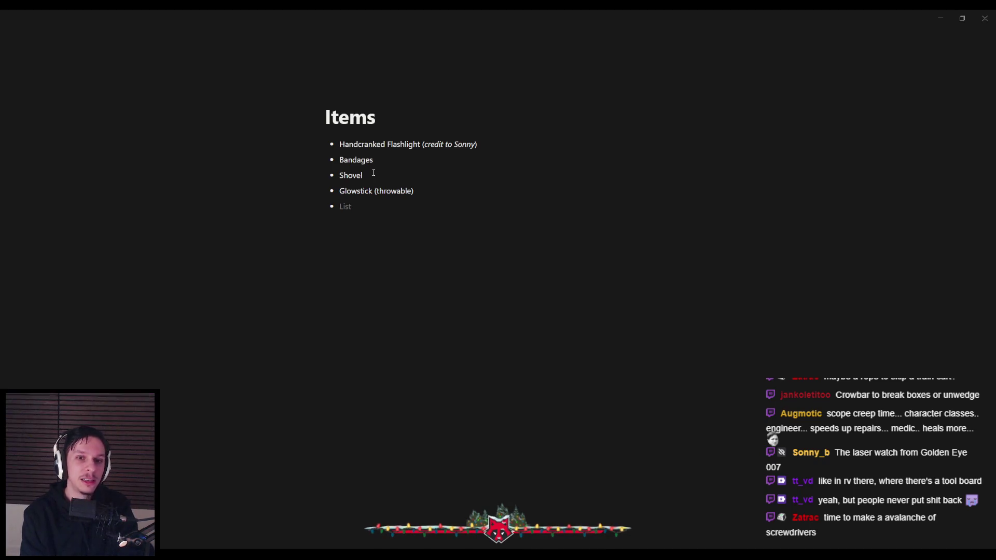
# - Add Screwdriver and Hammer bullets to the Items list
pyautogui.write('Screwdriver')
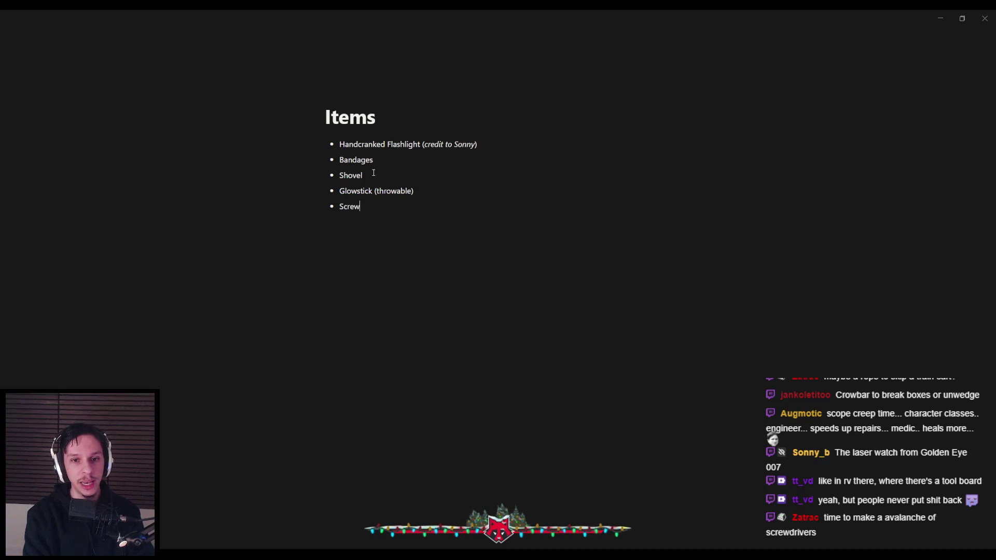
pyautogui.press('Return')
pyautogui.write('Hammer')
# - Set the Hammer and Screwdriver bullets to grey text to mark them tentative
pyautogui.moveTo(370, 222); pyautogui.dragTo(337, 222)
pyautogui.click(655, 202)
pyautogui.click(663, 232)
pyautogui.click(407, 222)
pyautogui.moveTo(381, 206); pyautogui.dragTo(340, 206)
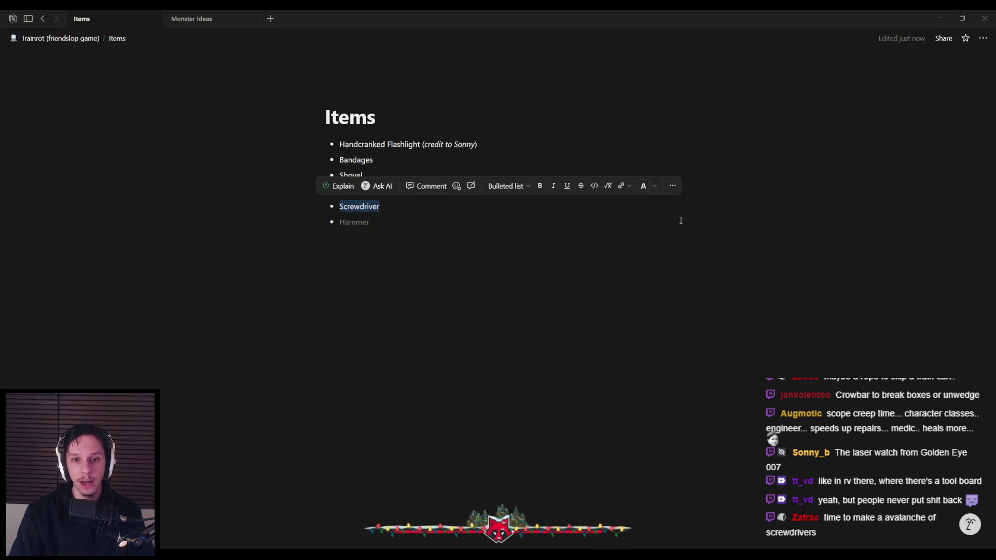
pyautogui.click(643, 188)
pyautogui.click(652, 220)
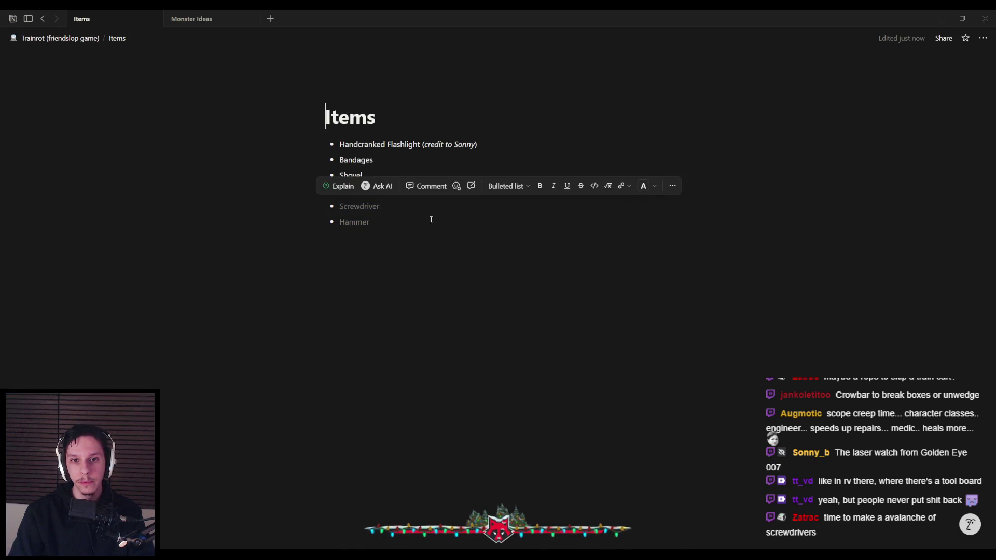
pyautogui.click(418, 218)
# - Add a 'Battery Flashlight' bullet below the flashlight item, removing a stray empty bullet
pyautogui.click(431, 192)
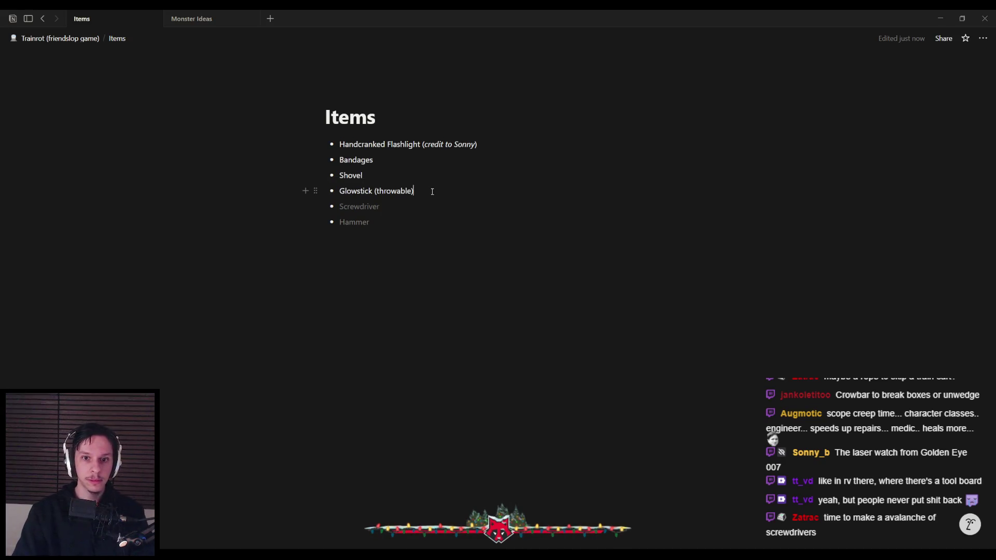
pyautogui.press('Return')
pyautogui.press('BackSpace')
pyautogui.press('BackSpace')
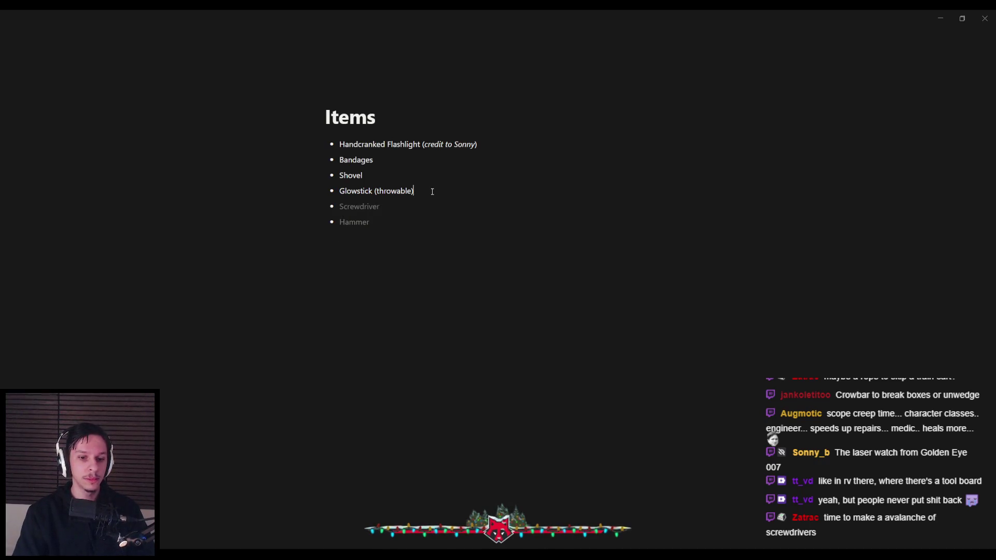
pyautogui.click(493, 145)
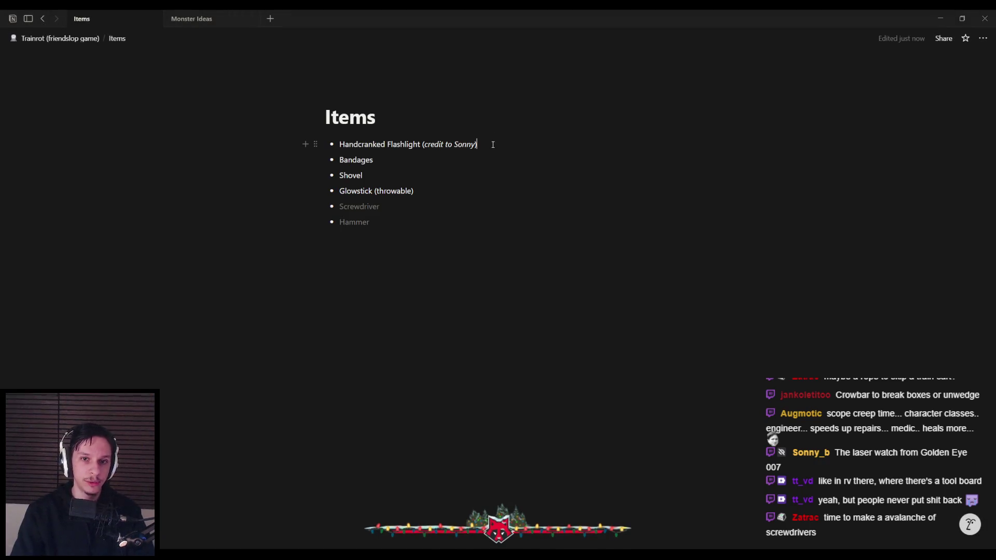
pyautogui.press('Return')
pyautogui.write('Battery Flashlight')
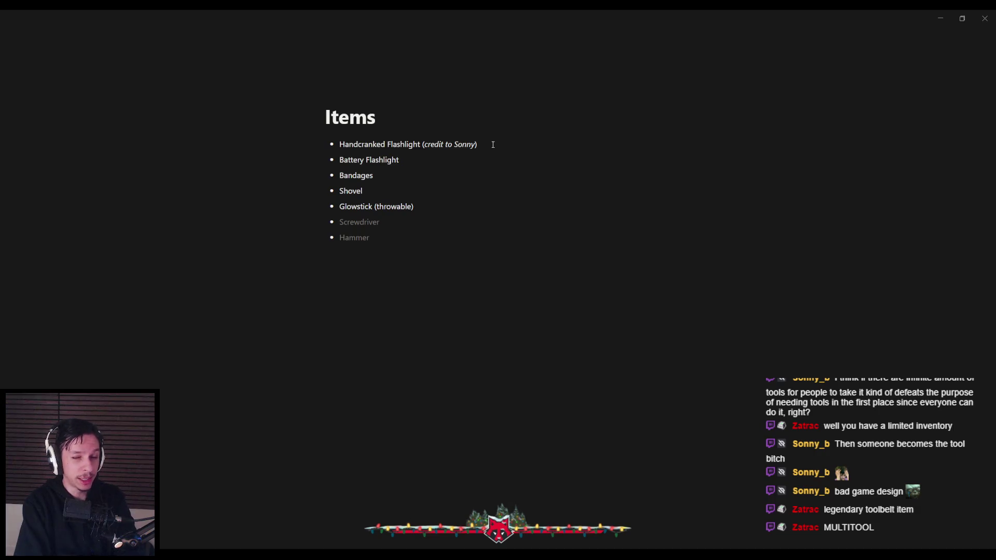
pyautogui.click(442, 238)
pyautogui.press('Return')
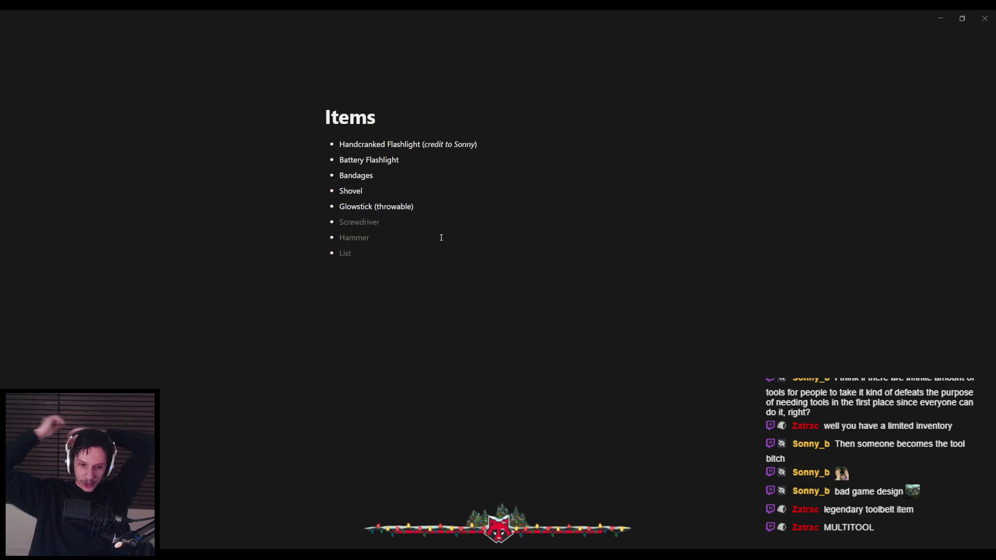
# - Add a 'Single-use Tazer' bullet beneath Hammer
pyautogui.write('Single-use Taze')
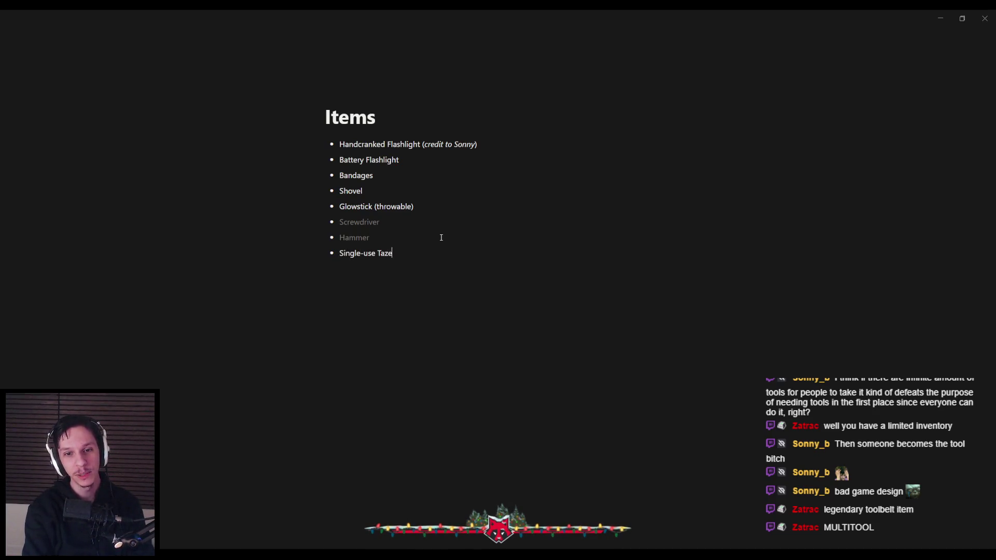
pyautogui.press('BackSpace')
pyautogui.press('BackSpace')
pyautogui.write('ser')
pyautogui.press('Return')
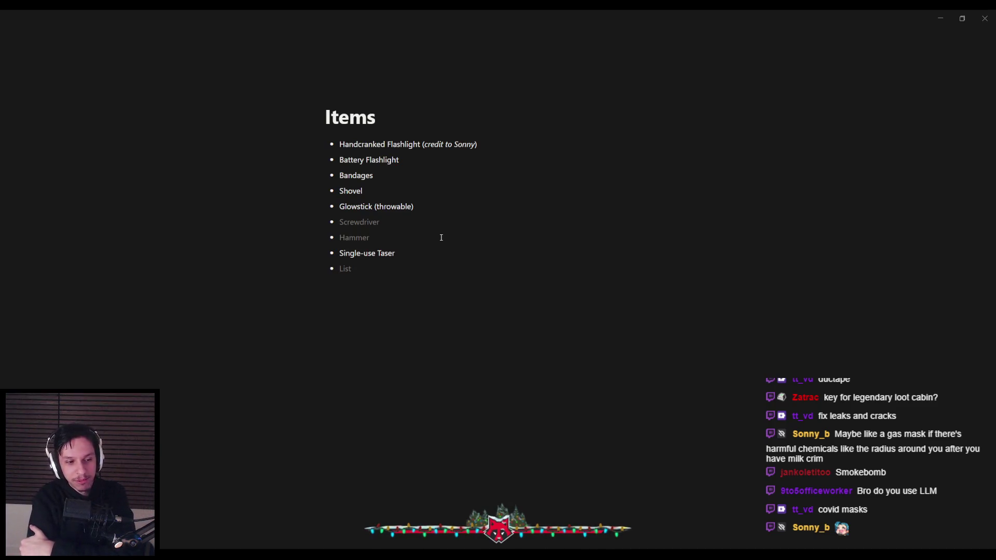
pyautogui.write('Gasmask')
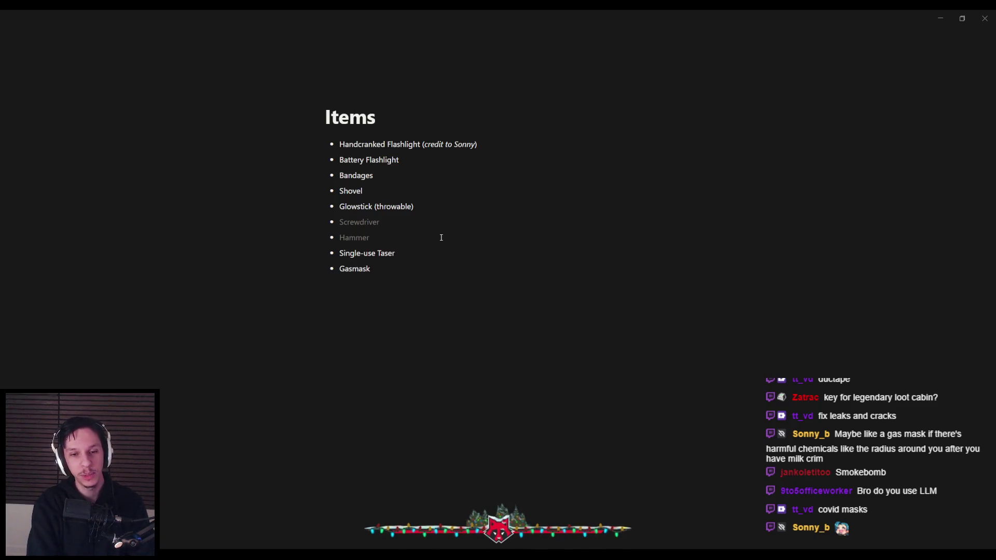
pyautogui.press('Return')
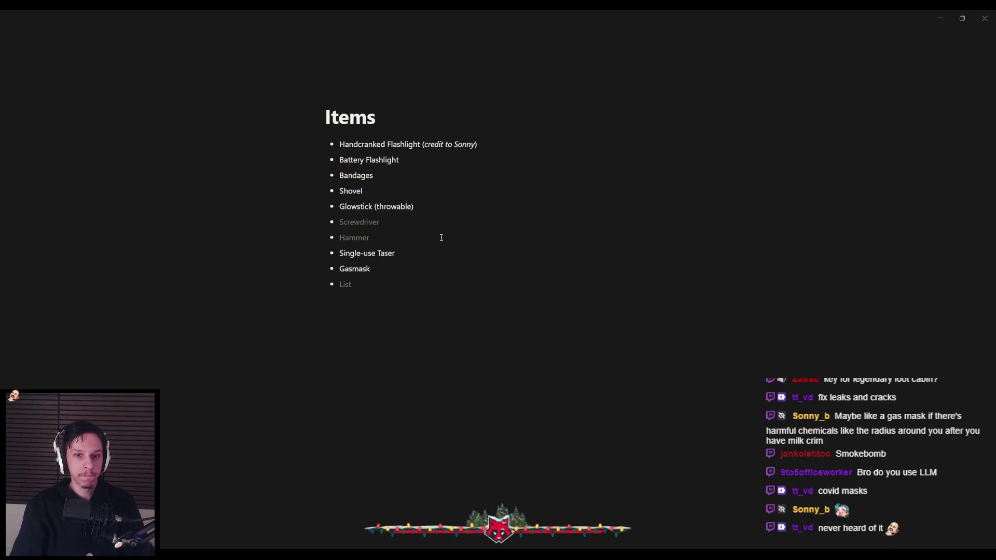
pyautogui.write('Noisemaker')
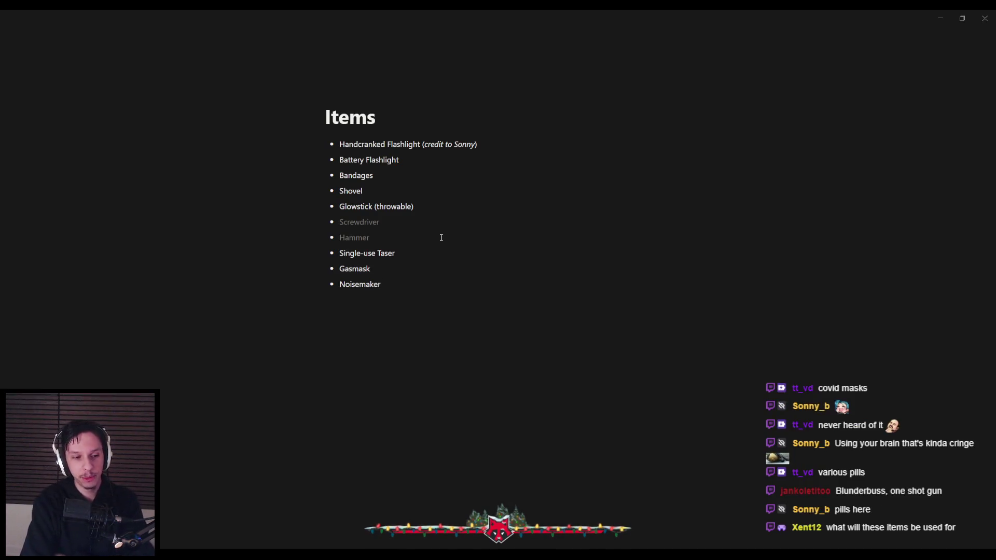
pyautogui.moveTo(393, 285); pyautogui.dragTo(340, 286)
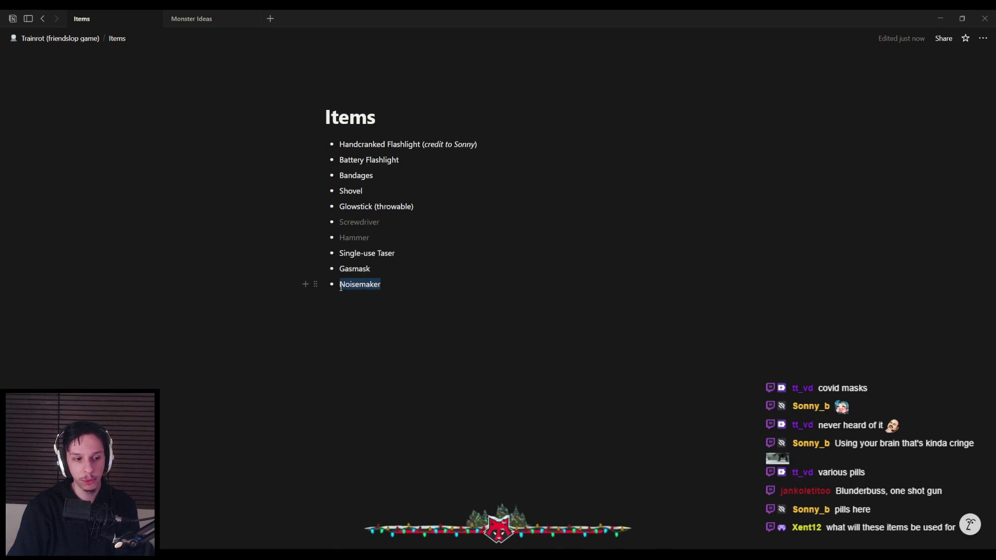
pyautogui.moveTo(390, 270); pyautogui.dragTo(347, 270)
pyautogui.click(375, 270)
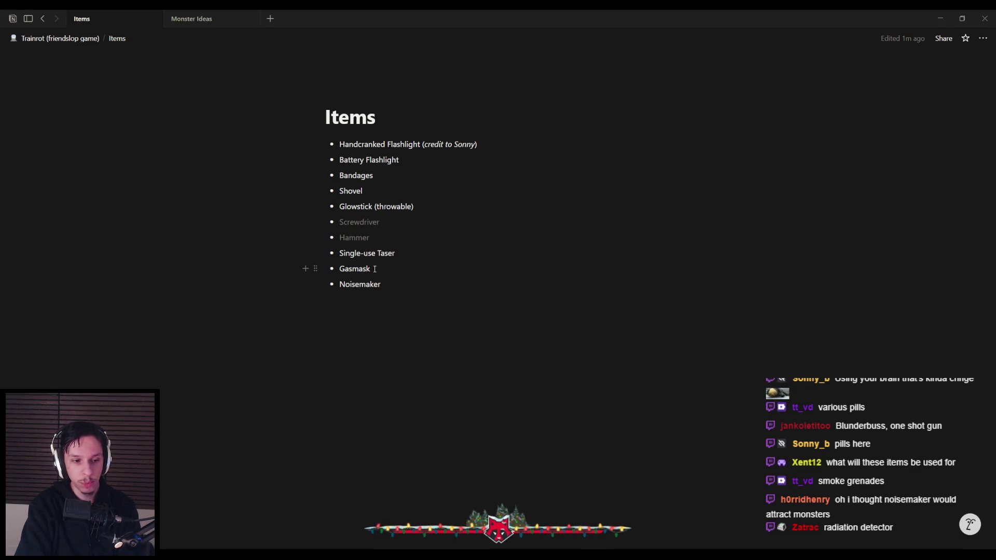
pyautogui.doubleClick(386, 285)
pyautogui.click(388, 289)
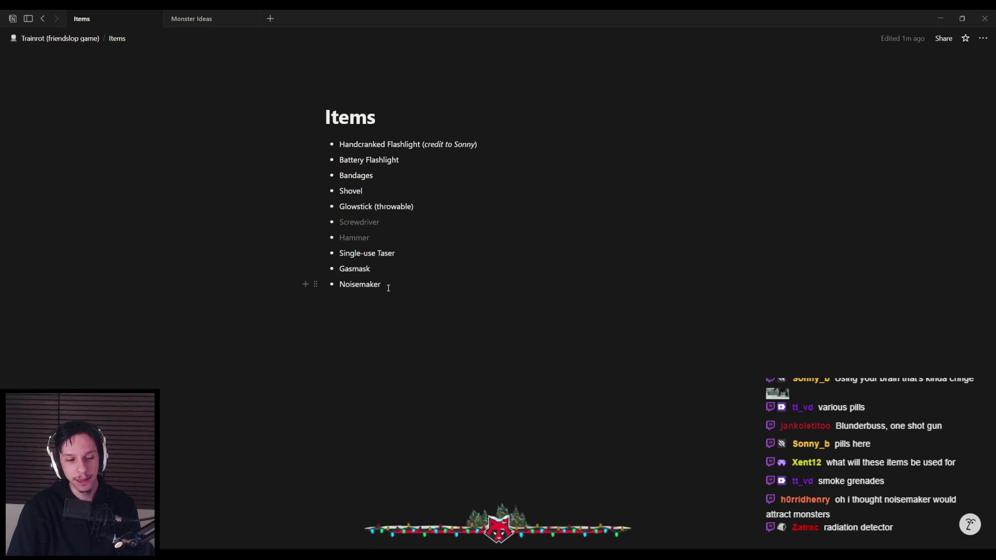
pyautogui.moveTo(388, 288); pyautogui.dragTo(339, 285)
pyautogui.click(392, 287)
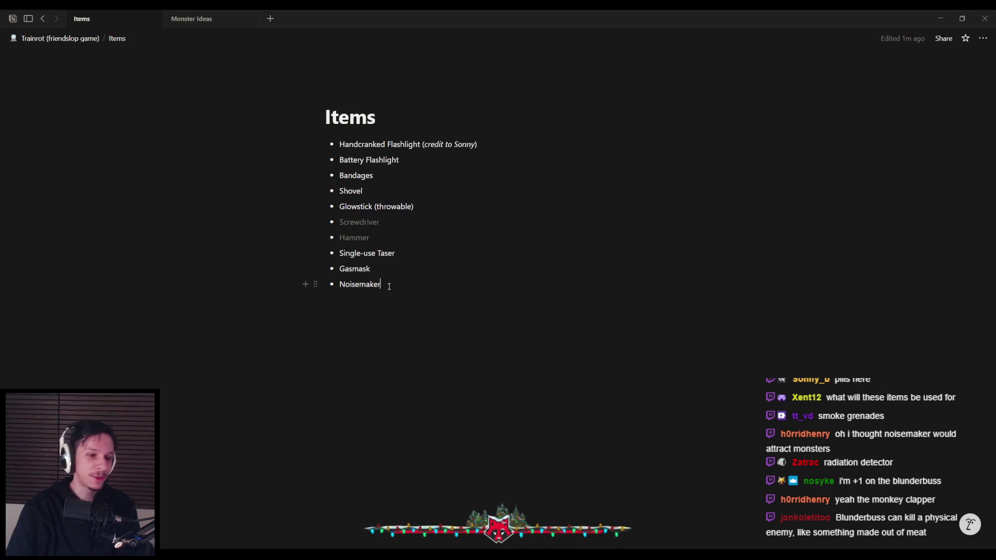
# - Add a new Blunderbuss bullet right below Noisemaker
pyautogui.press('Return')
pyautogui.write('Blunderbus')
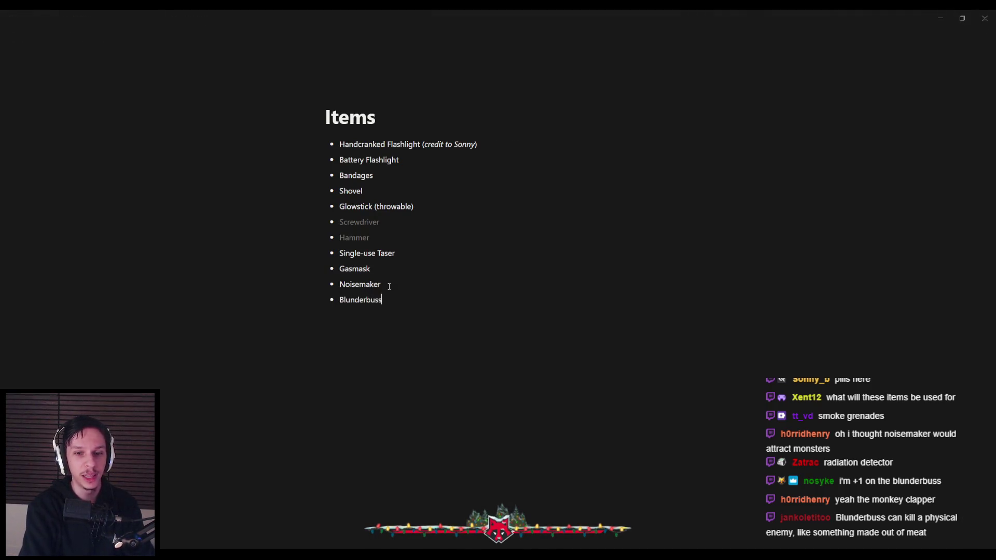
pyautogui.write('s')
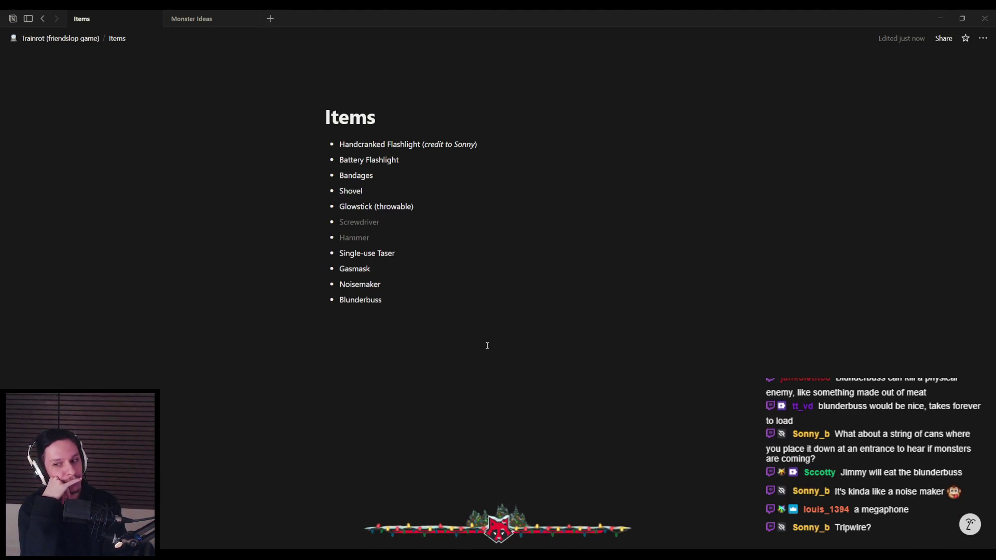
# - Add the bullet 'Noise Tripwire (makes a noise when a player or monster runs through it)'
pyautogui.press('Return')
pyautogui.write('Noise Tripwire (')
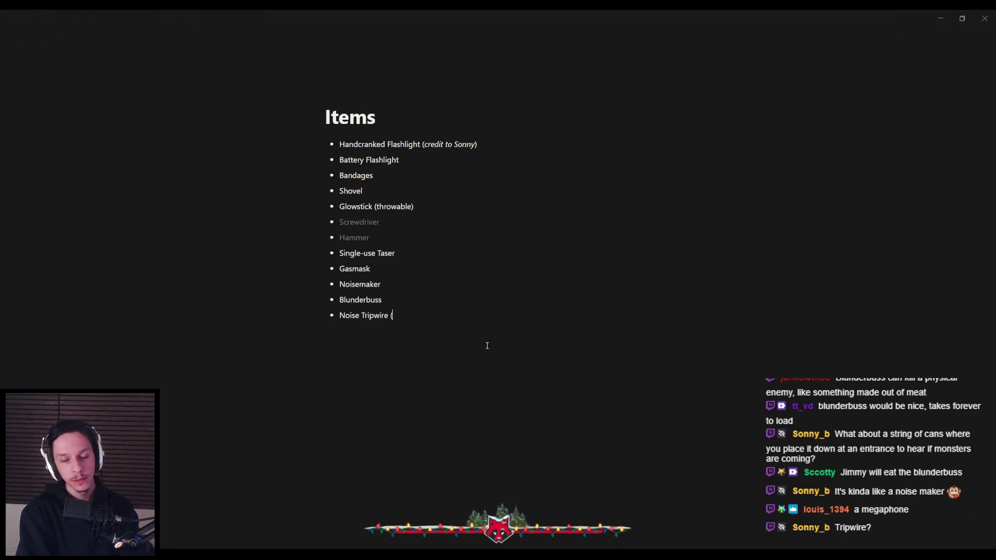
pyautogui.write('notifies')
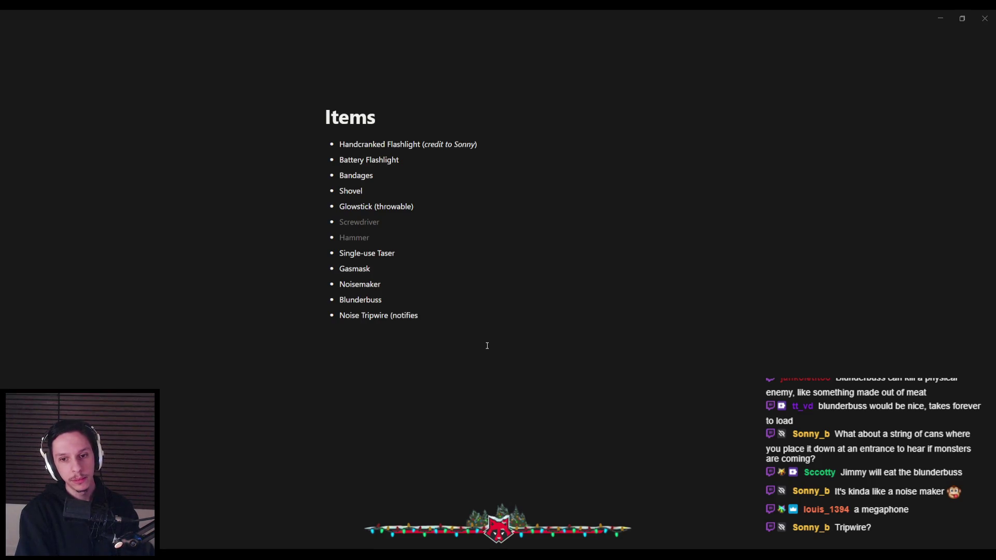
pyautogui.press('BackSpace')
pyautogui.press('BackSpace')
pyautogui.press('BackSpace')
pyautogui.press('BackSpace')
pyautogui.press('BackSpace')
pyautogui.press('BackSpace')
pyautogui.press('BackSpace')
pyautogui.press('BackSpace')
pyautogui.write('makes a noise when ')
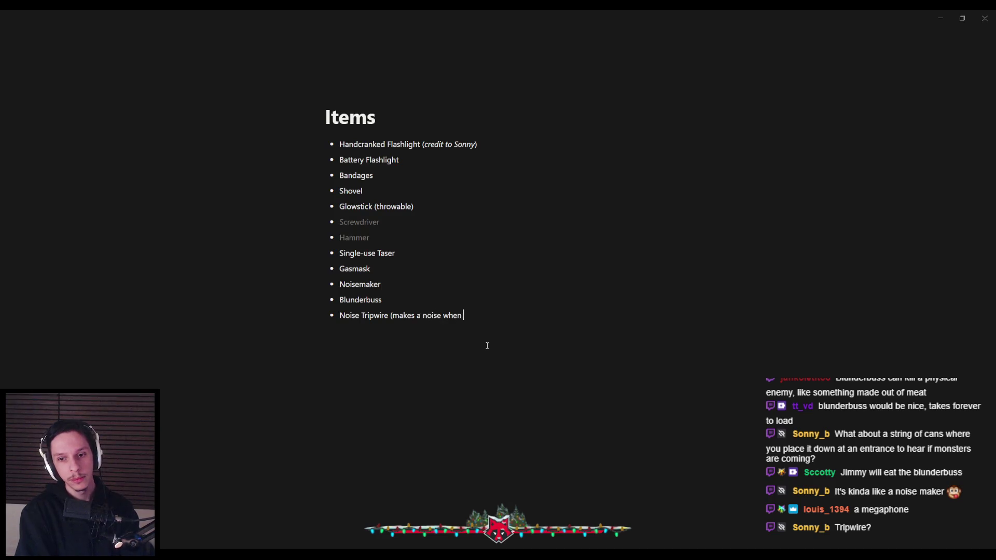
pyautogui.write('an')
pyautogui.press('BackSpace')
pyautogui.write('player or monster')
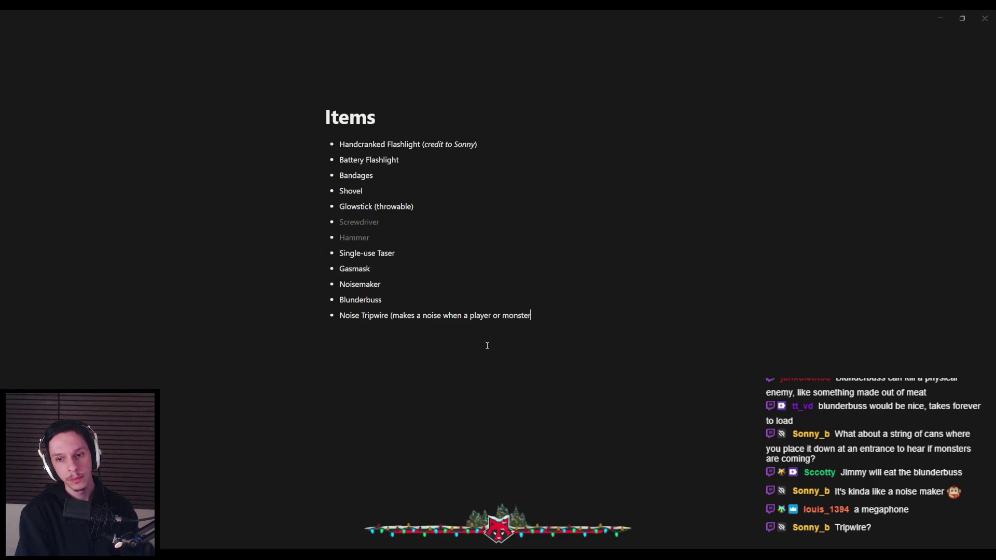
pyautogui.write(' runs through it)')
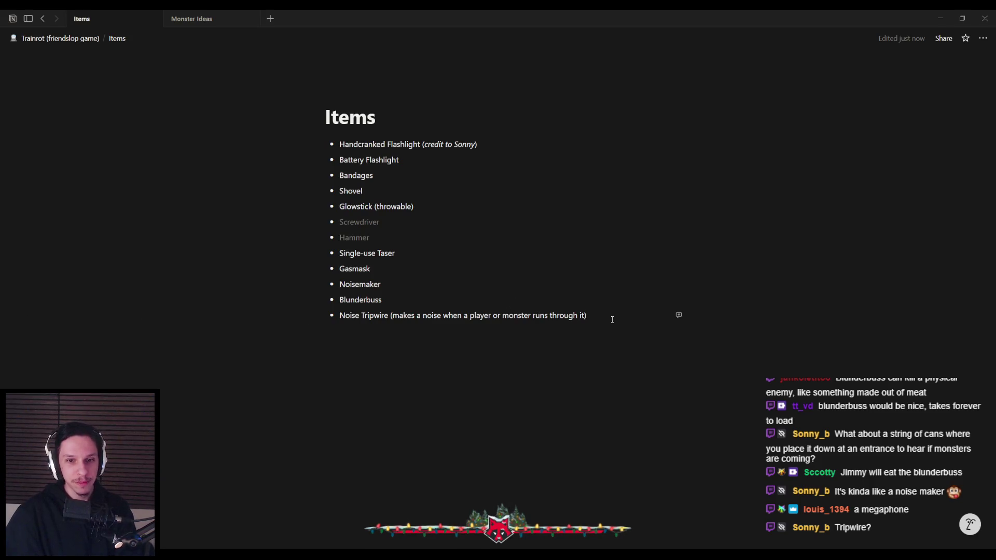
pyautogui.press('Return')
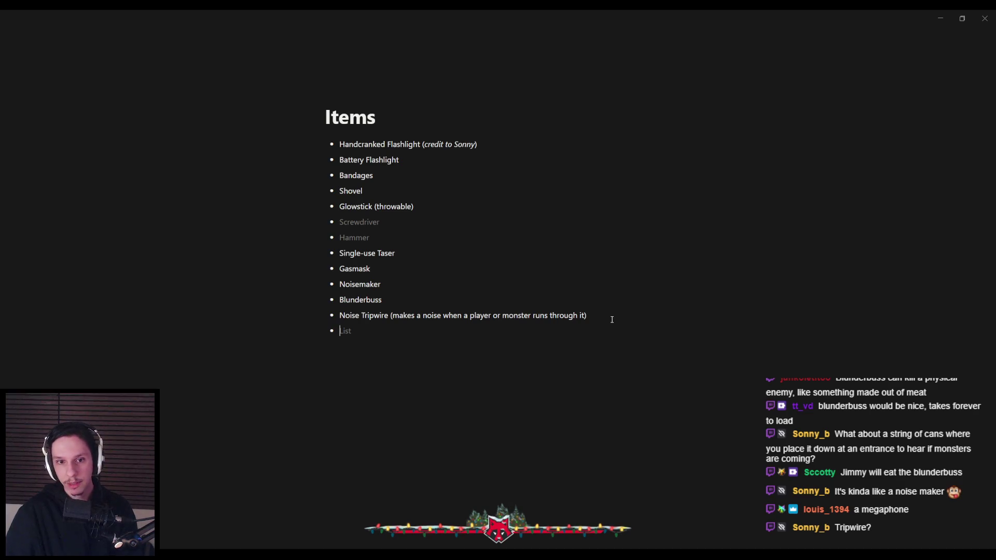
pyautogui.click(383, 234)
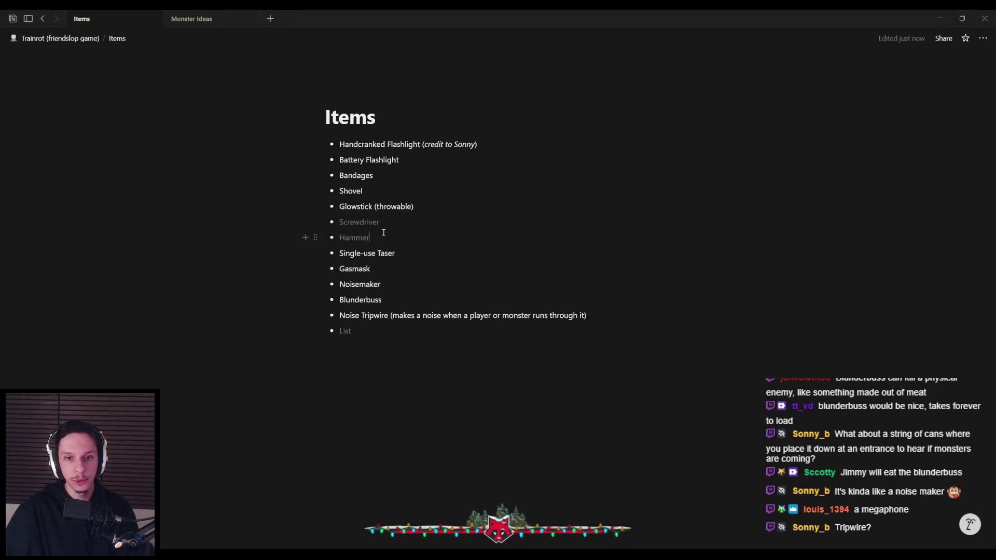
# - Insert a Ducttape bullet below Hammer and colour its text grey
pyautogui.press('Return')
pyautogui.write('Ducttape')
pyautogui.moveTo(371, 253); pyautogui.dragTo(340, 253)
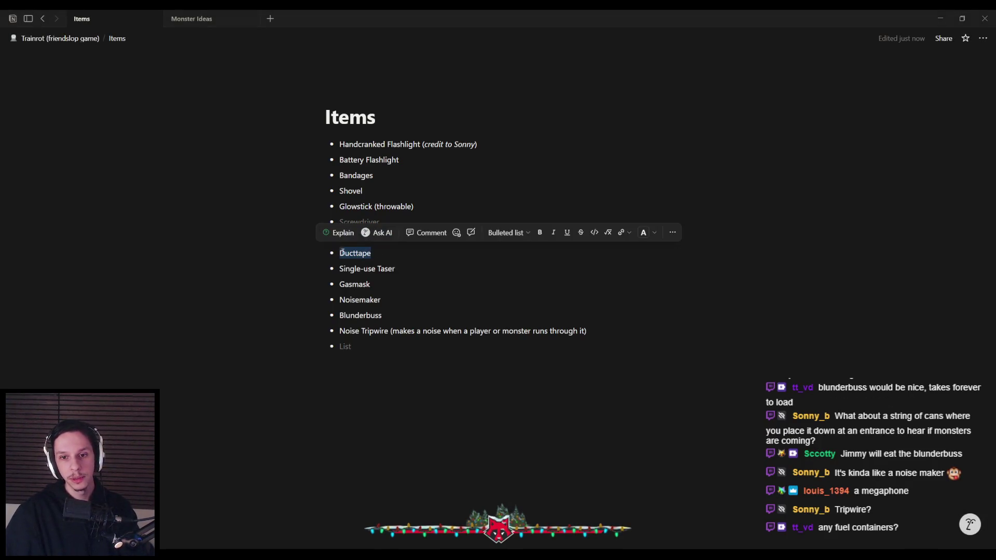
pyautogui.click(653, 232)
pyautogui.click(664, 296)
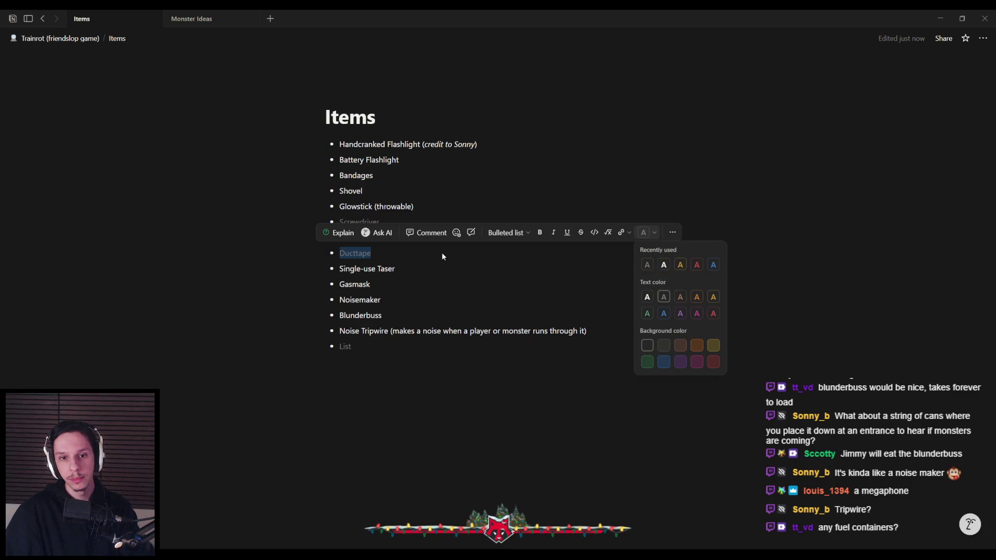
pyautogui.click(442, 254)
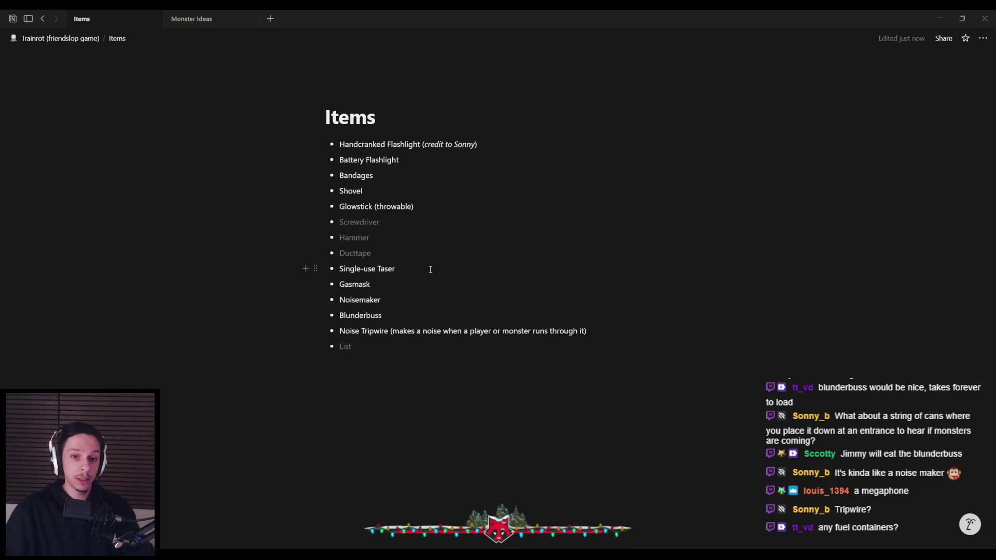
pyautogui.click(395, 346)
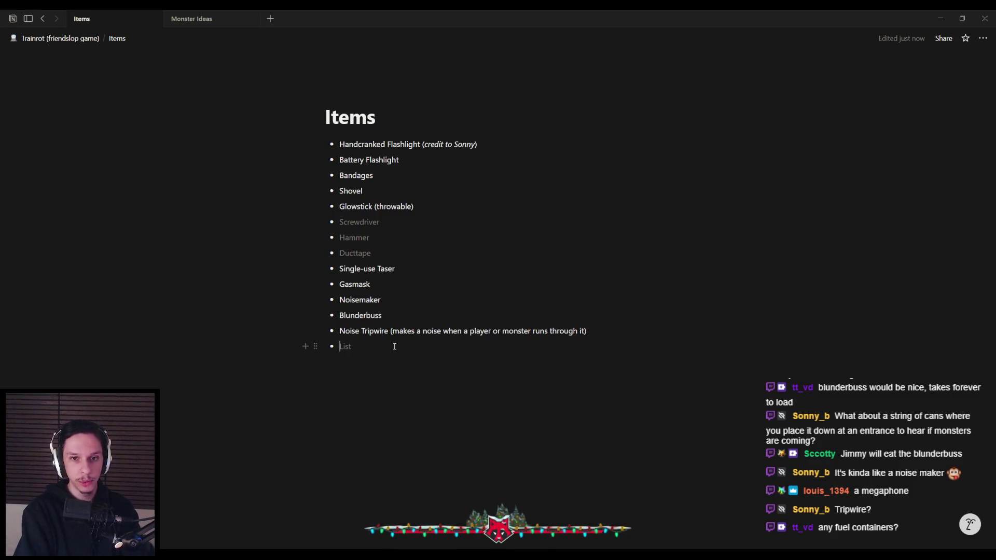
# - Add Coal and Ball in a cup as the last two bullets
pyautogui.write('Coal')
pyautogui.press('Return')
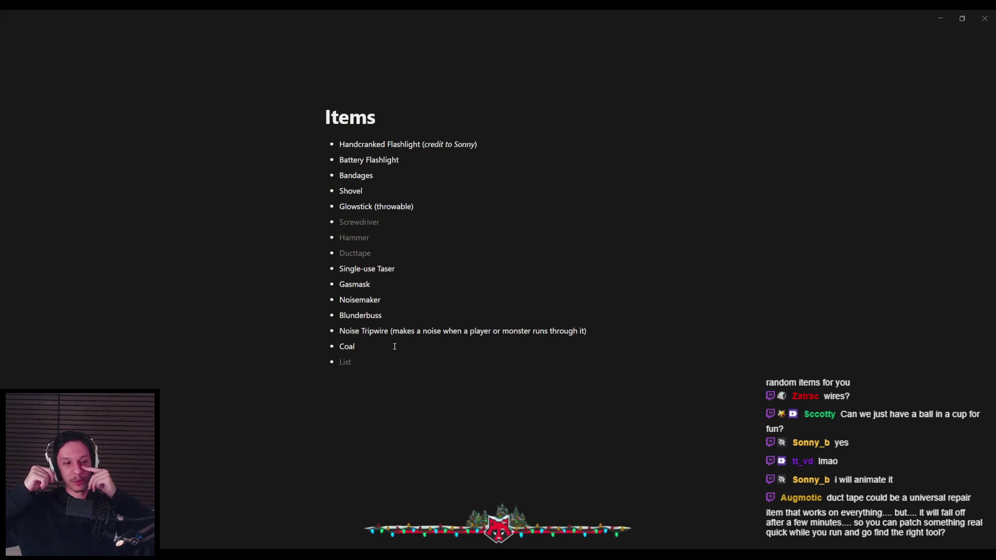
pyautogui.write('Ball in a cup')
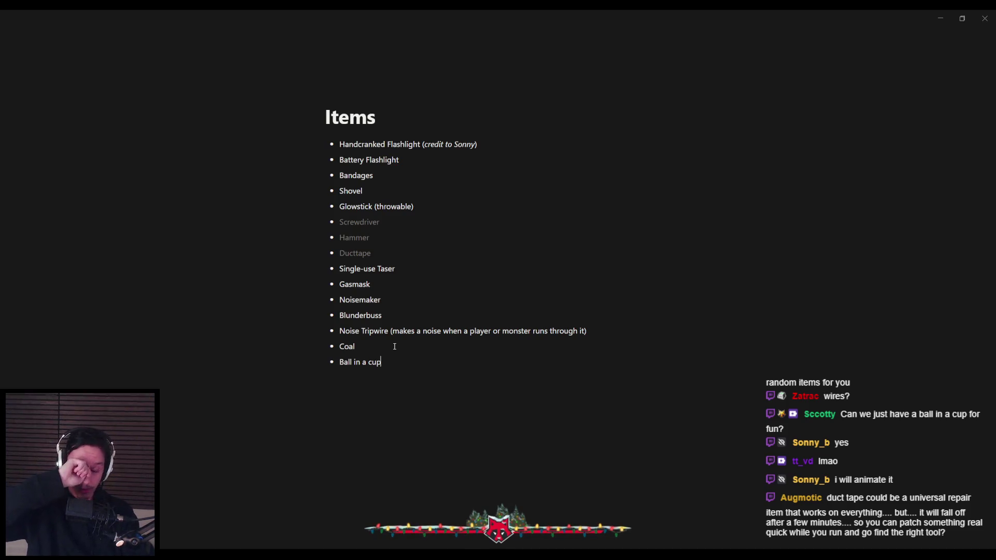
# - Append '(useless item, cup filled with water with ball just floating around)' to Ball in a cup; re-apply Hammer's grey colour
pyautogui.write('(useless item')
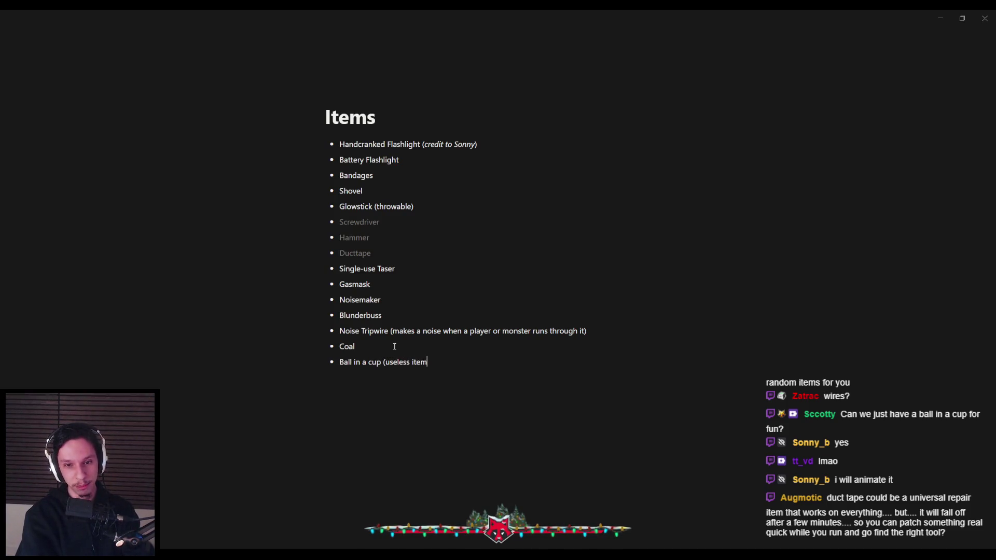
pyautogui.write(', ')
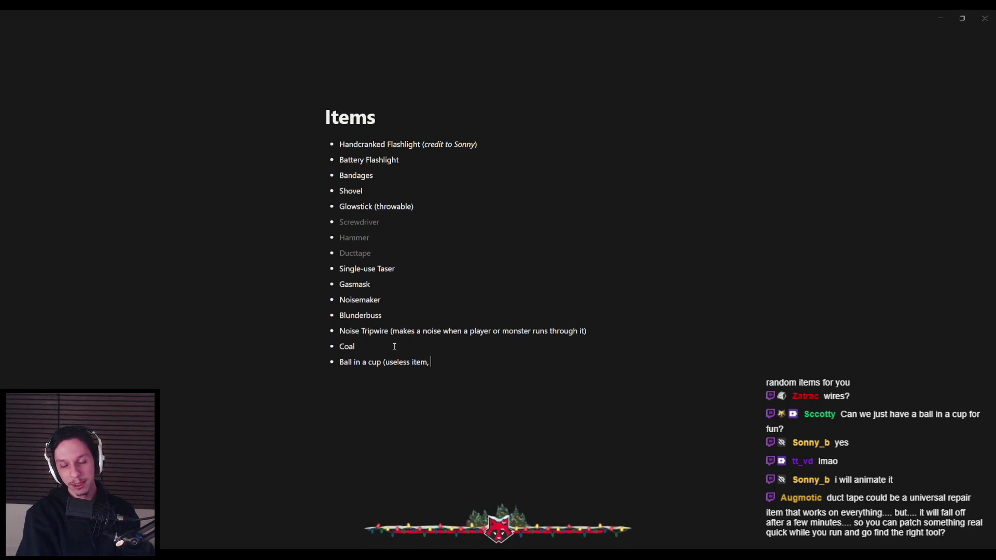
pyautogui.write('cup filled wit')
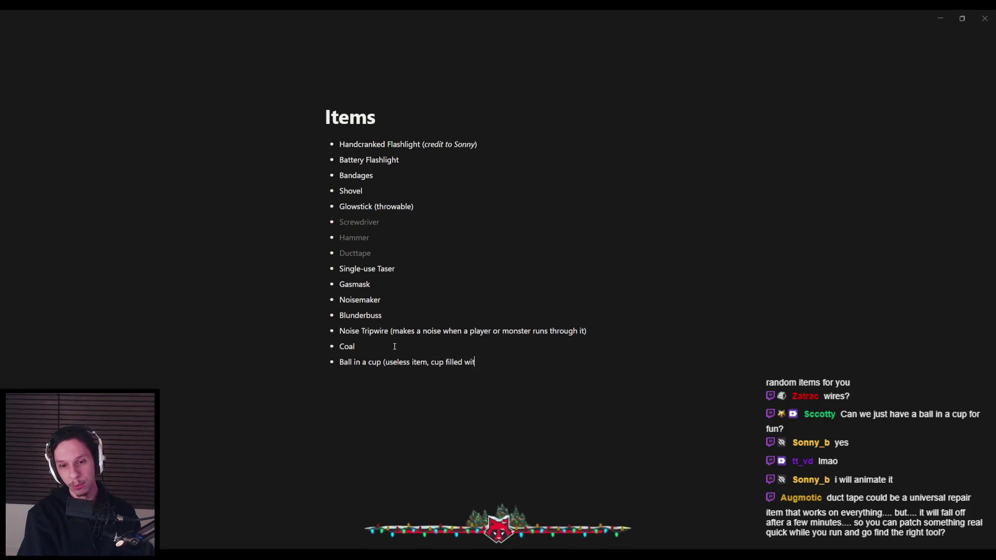
pyautogui.write('h water with ball just floating around)')
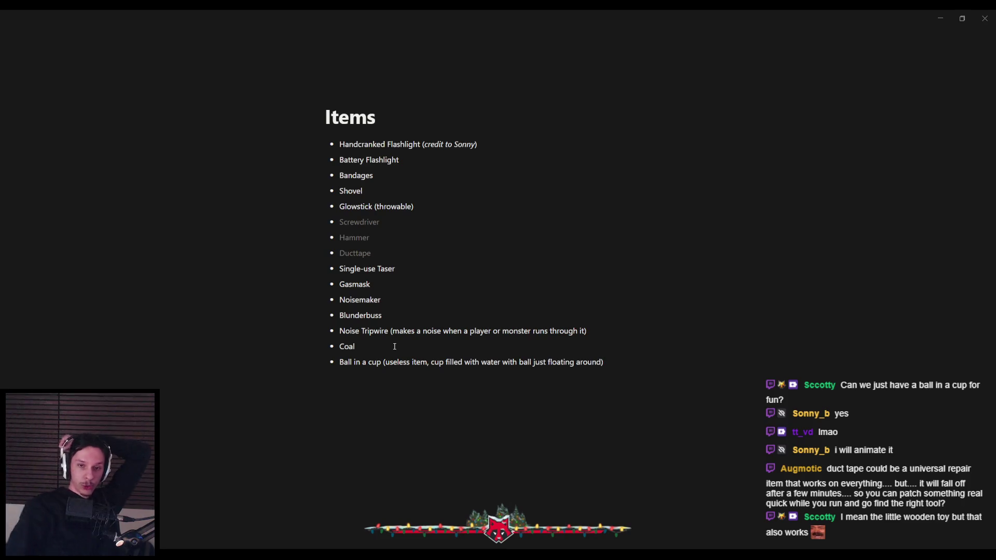
pyautogui.moveTo(394, 239)
pyautogui.mouseDown()
pyautogui.moveTo(336, 239)
pyautogui.moveTo(334, 224)
pyautogui.moveTo(340, 254)
pyautogui.mouseUp()
pyautogui.hotkey('ctrl', 'shift', 'h')
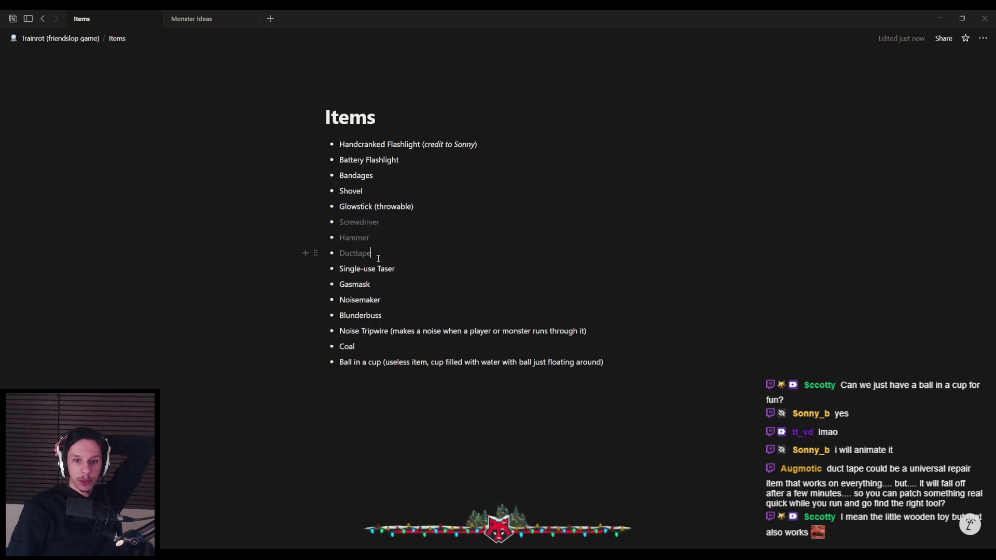
pyautogui.click(386, 224)
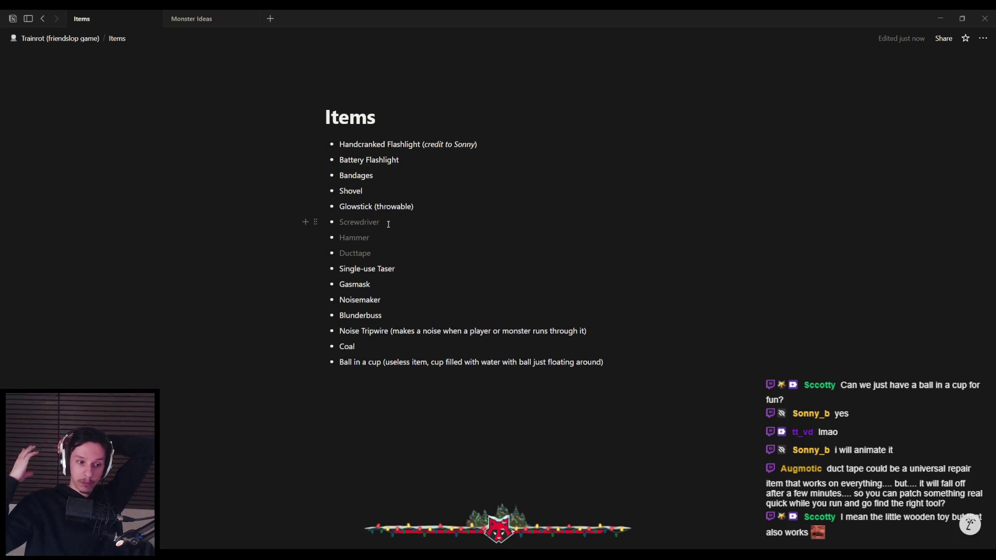
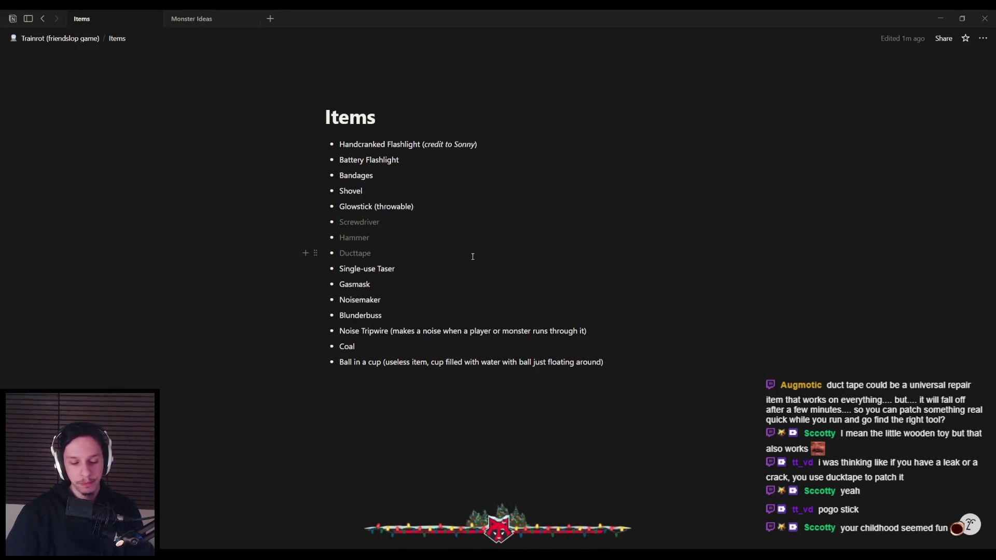
# - Add 'Squirrel friend (ventures out and brings random small items to the Engine cabin)' after Blunderbuss
pyautogui.press('Return')
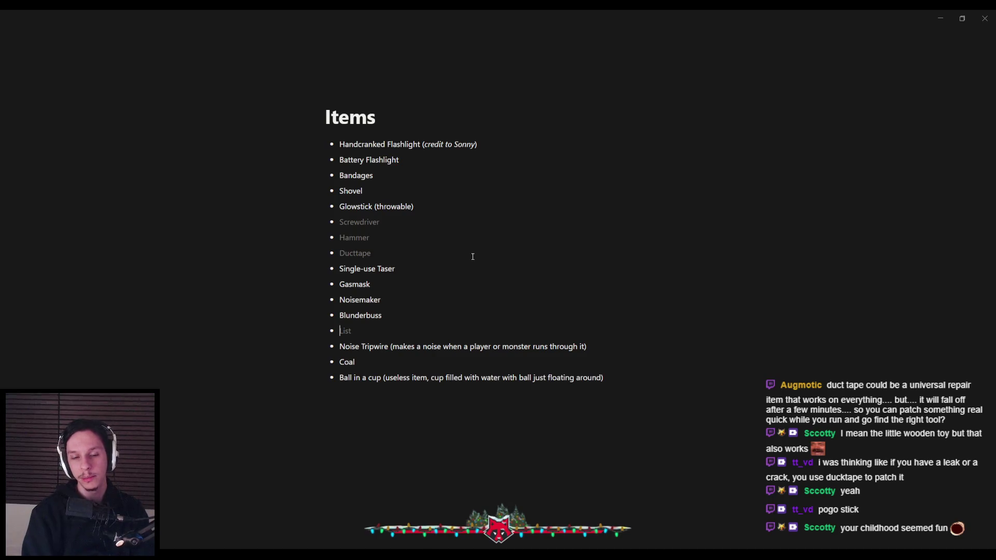
pyautogui.write('Squirrel frie')
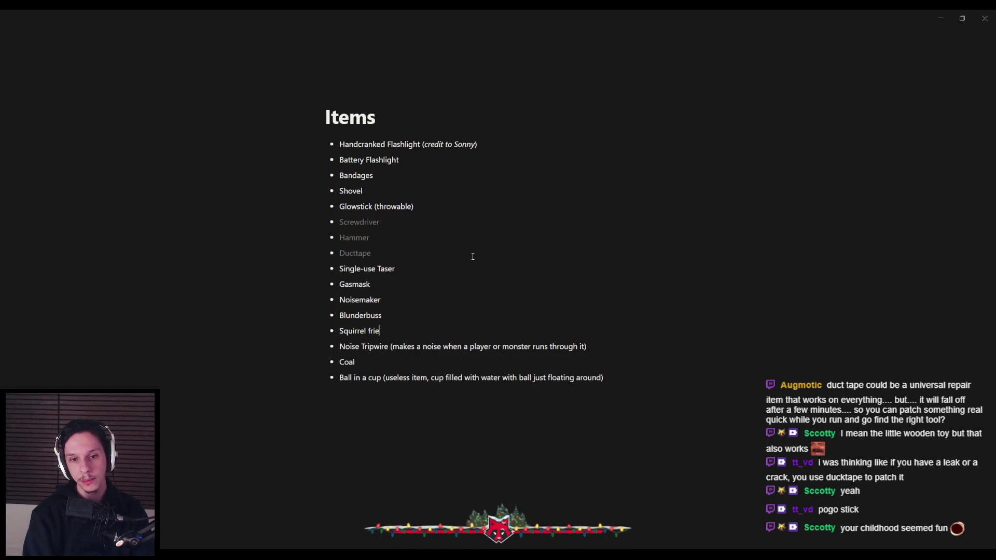
pyautogui.write('nd (ventures out and brings random items to the Engine cabin)')
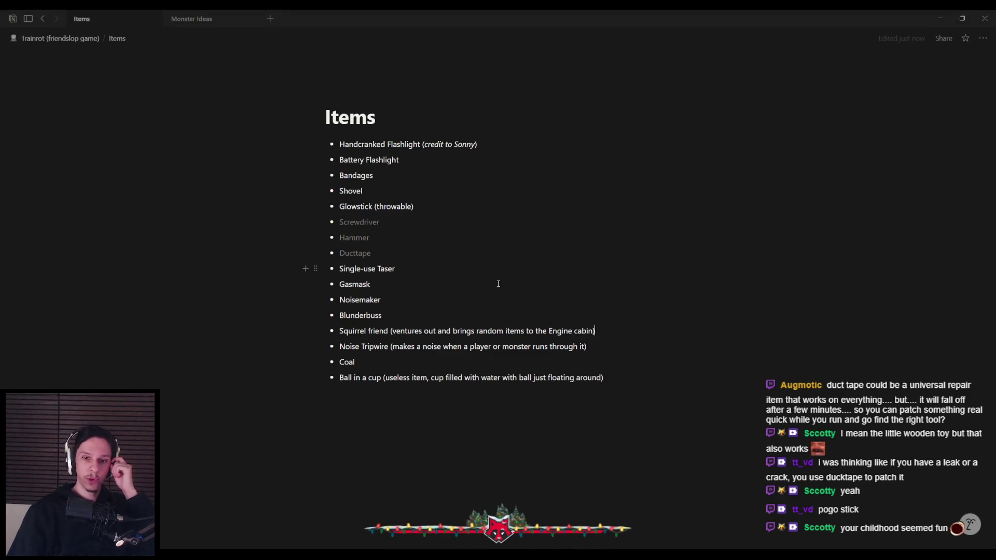
pyautogui.click(504, 331)
pyautogui.write('small')
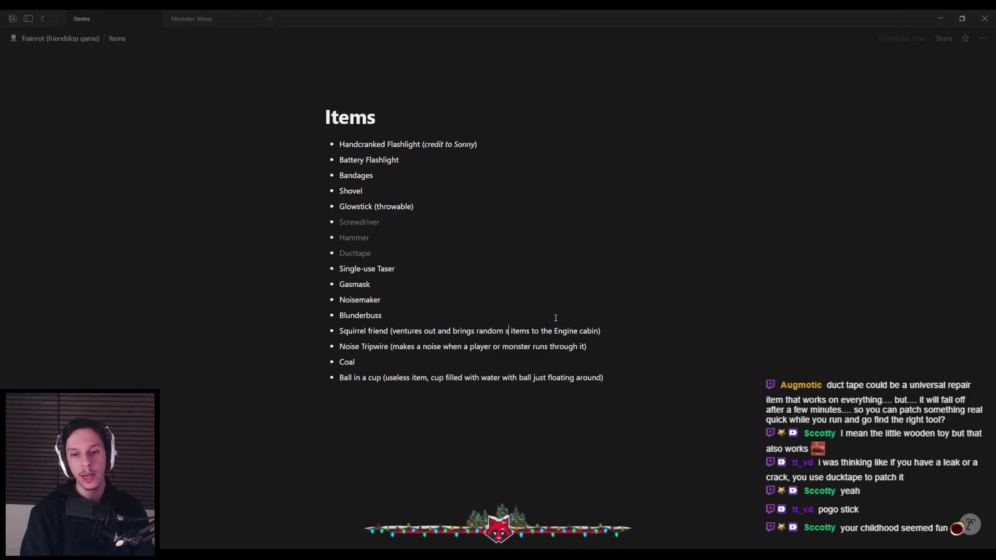
pyautogui.click(629, 335)
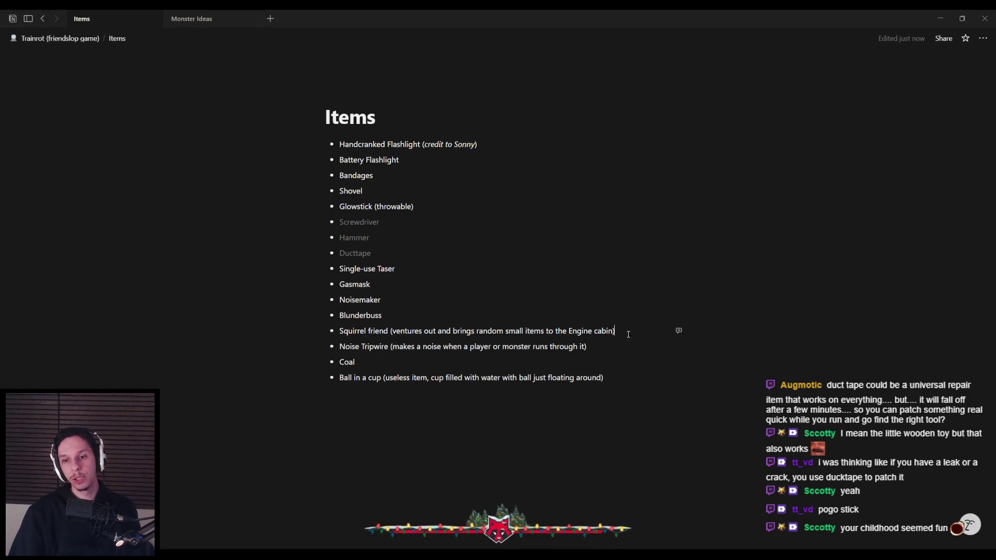
pyautogui.click(623, 377)
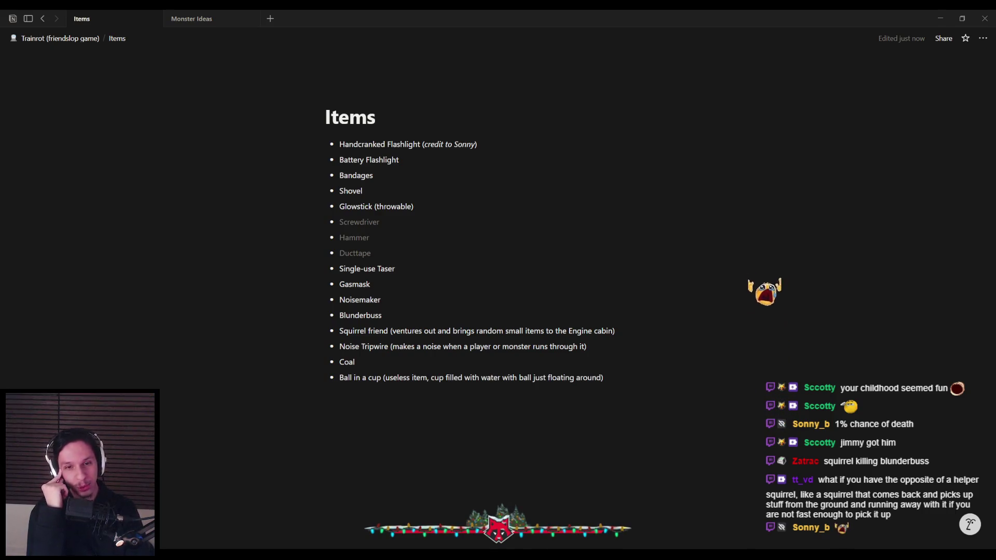
pyautogui.click(200, 19)
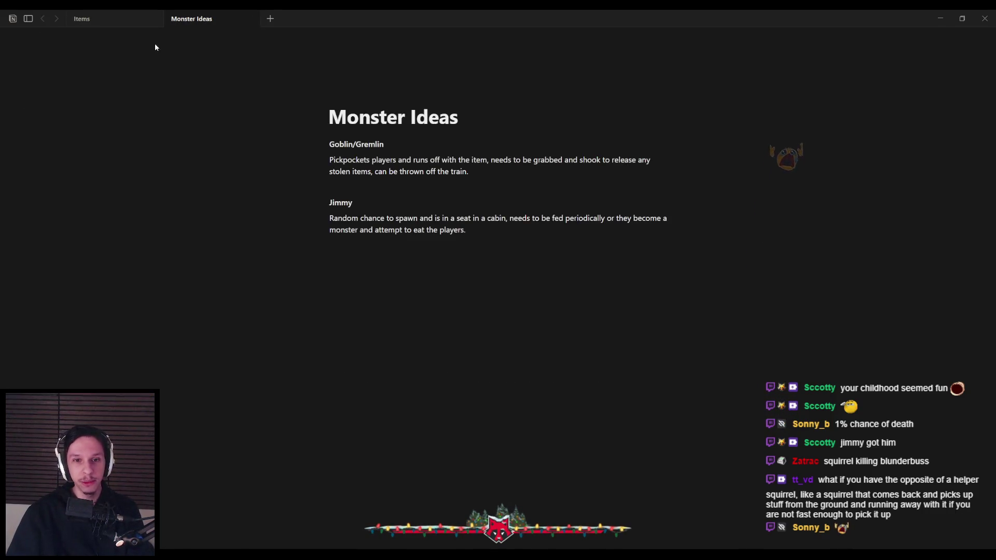
pyautogui.moveTo(382, 161)
pyautogui.mouseDown()
pyautogui.moveTo(506, 160)
pyautogui.moveTo(486, 160)
pyautogui.moveTo(488, 169)
pyautogui.mouseUp()
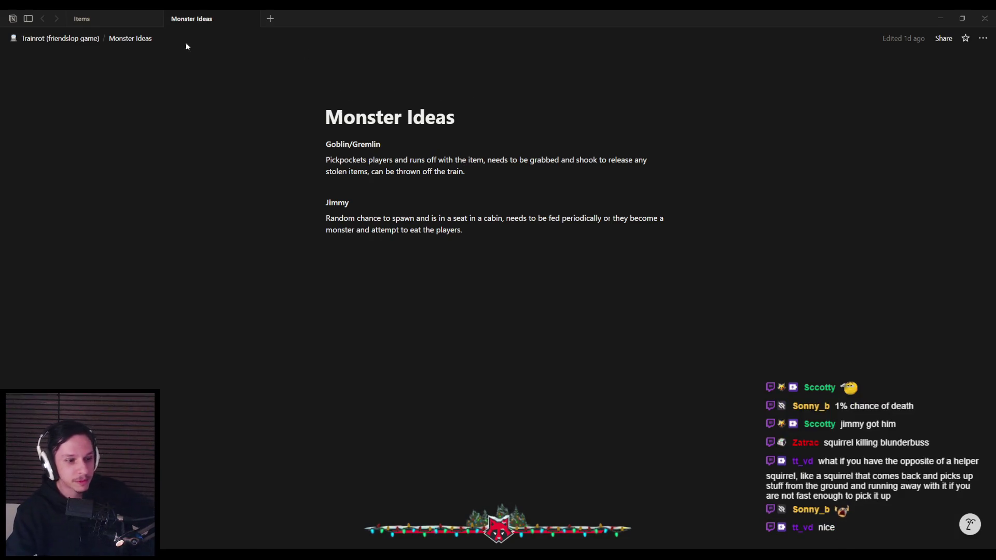
pyautogui.click(109, 18)
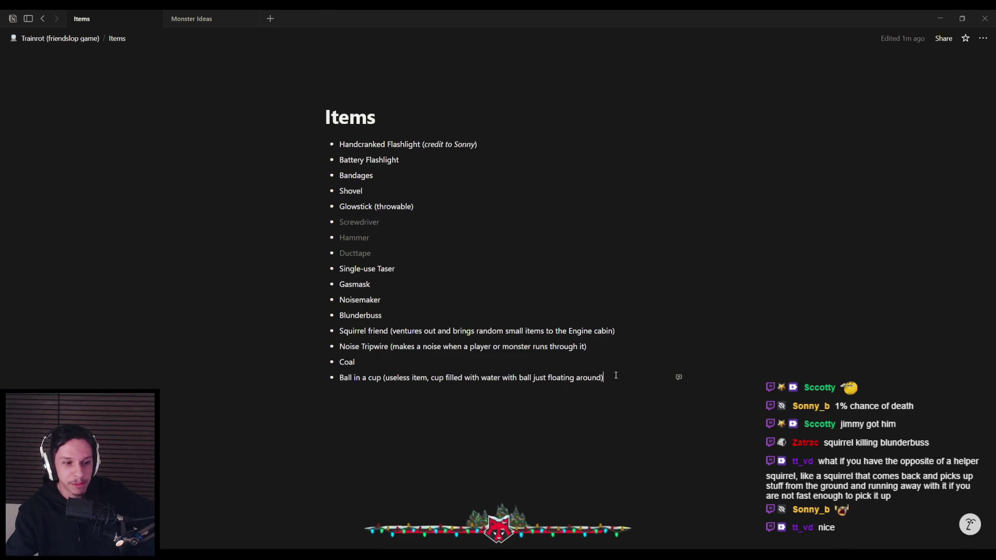
# - Add a 'Fire Extinguisher' bullet right after Ducttape
pyautogui.click(615, 330)
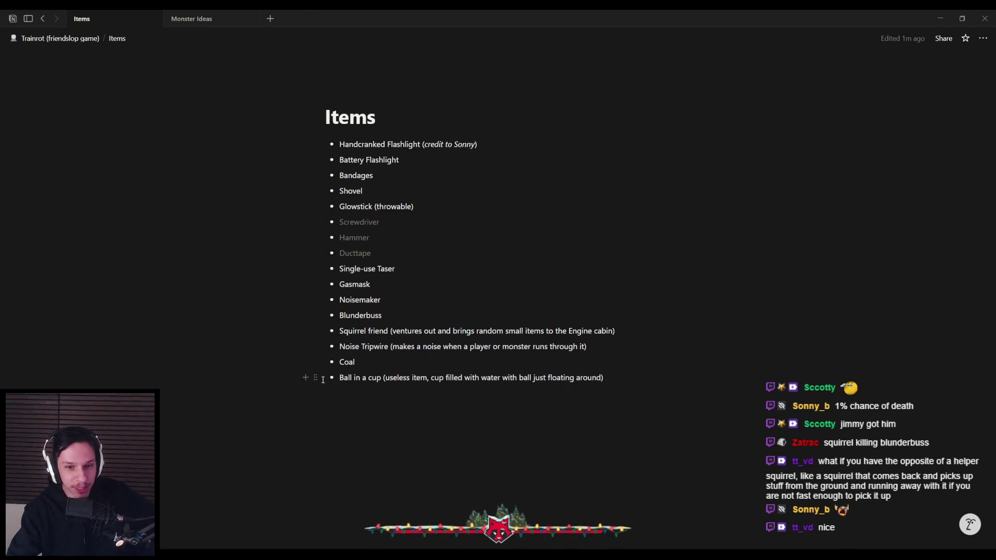
pyautogui.click(678, 379)
pyautogui.press('Return')
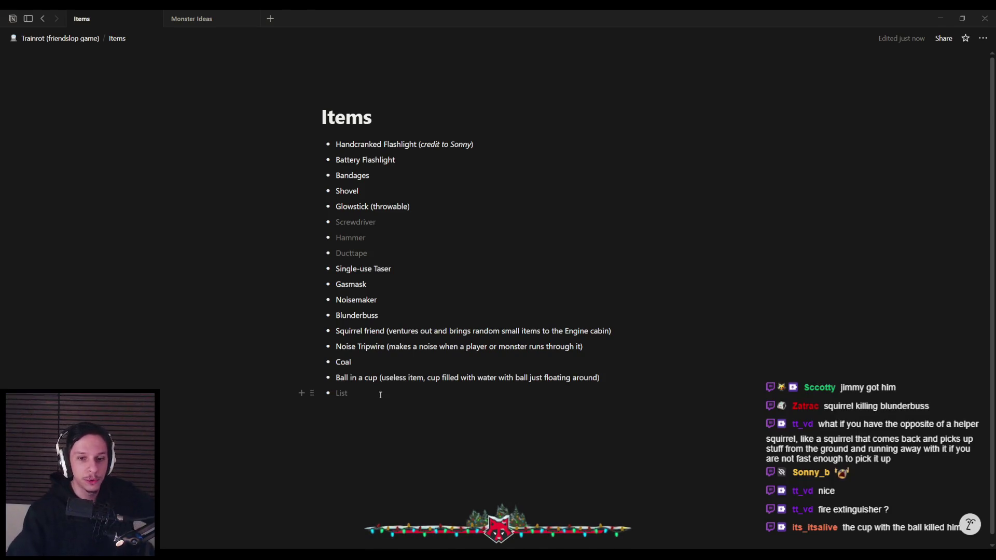
pyautogui.click(396, 253)
pyautogui.press('Return')
pyautogui.write('Fire Extinguisher')
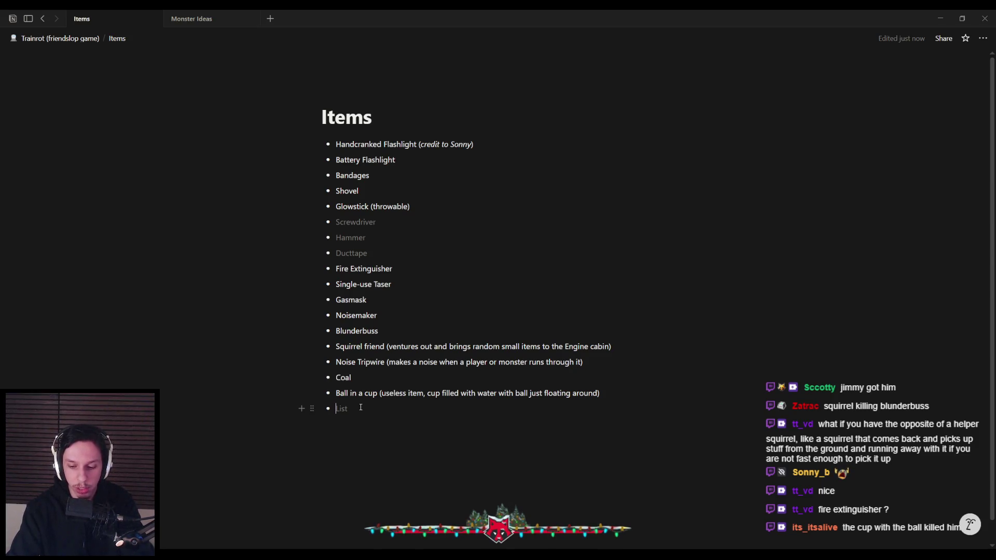
# - Add 'Pair of Underwear' at the end of the list and move Ball in a cup above Coal
pyautogui.write('Pair of Underwear')
pyautogui.press('Return')
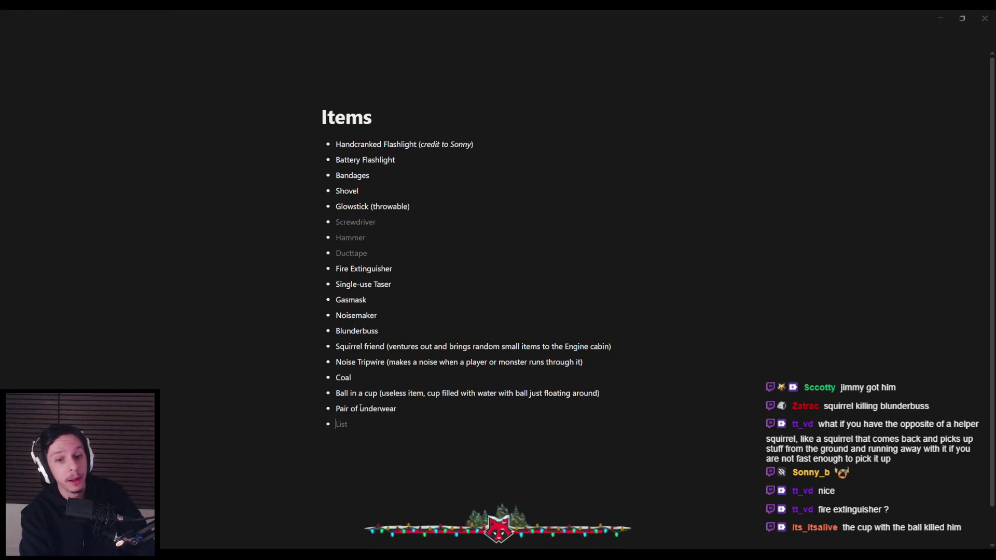
pyautogui.moveTo(314, 393); pyautogui.dragTo(313, 373)
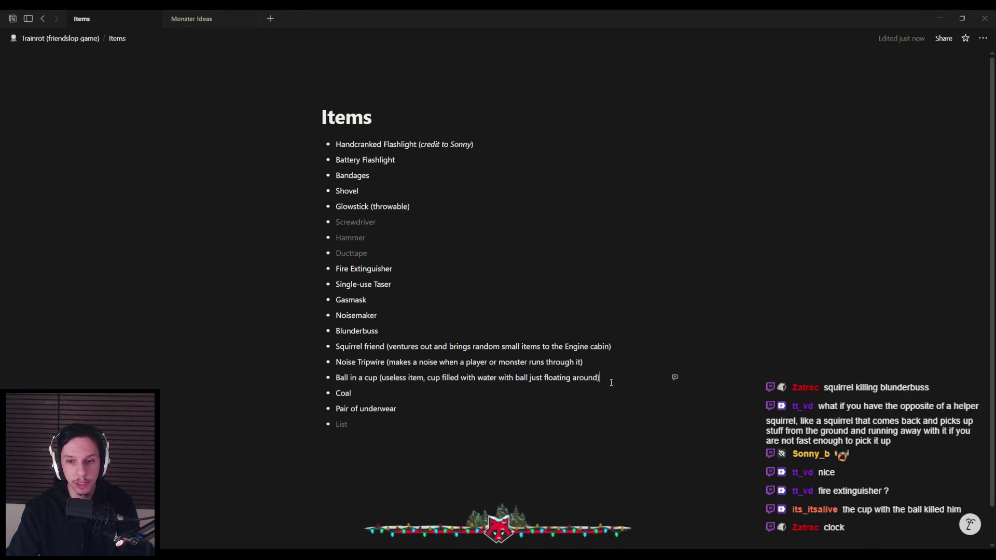
# - Add a bold 'Junk Items' heading below Ball in a cup
pyautogui.press('Return')
pyautogui.press('Return')
pyautogui.write('Useless')
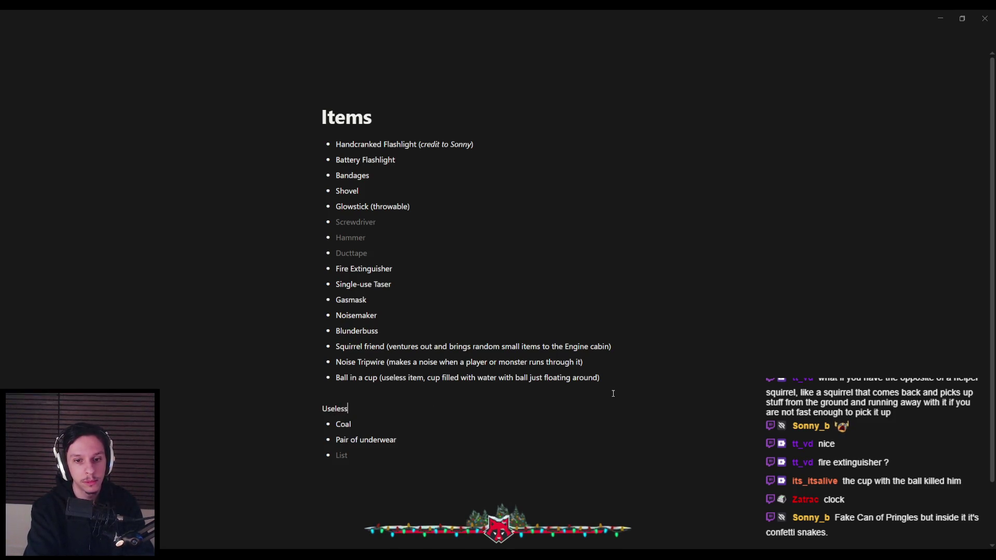
pyautogui.write('-ish items but')
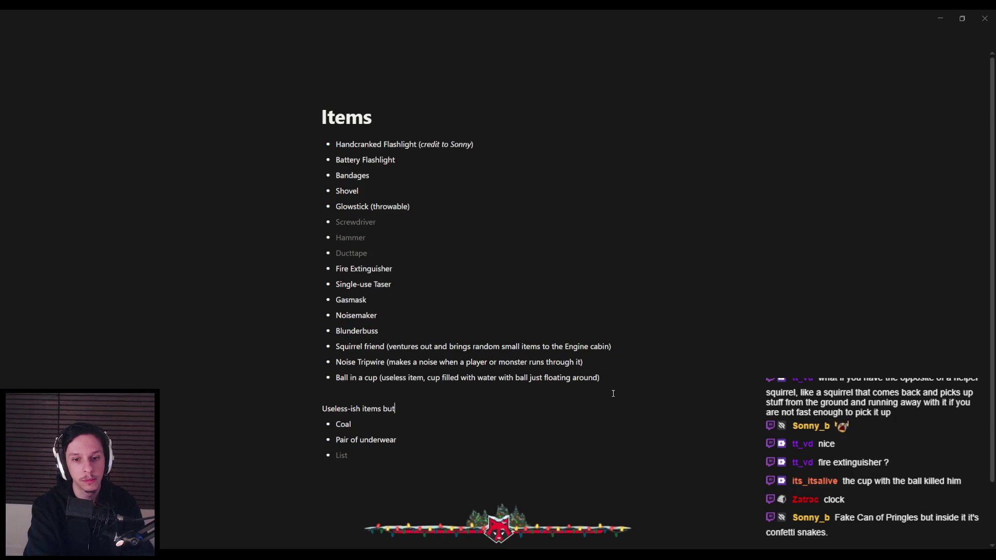
pyautogui.write(' useful ')
pyautogui.write('-ish')
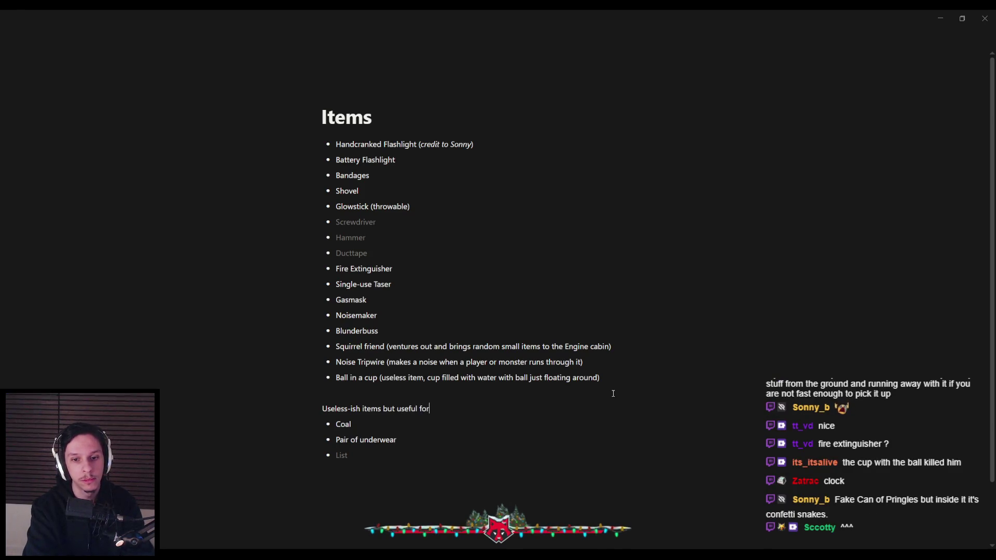
pyautogui.press('BackSpace')
pyautogui.press('BackSpace')
pyautogui.press('BackSpace')
pyautogui.press('BackSpace')
pyautogui.press('BackSpace')
pyautogui.press('BackSpace')
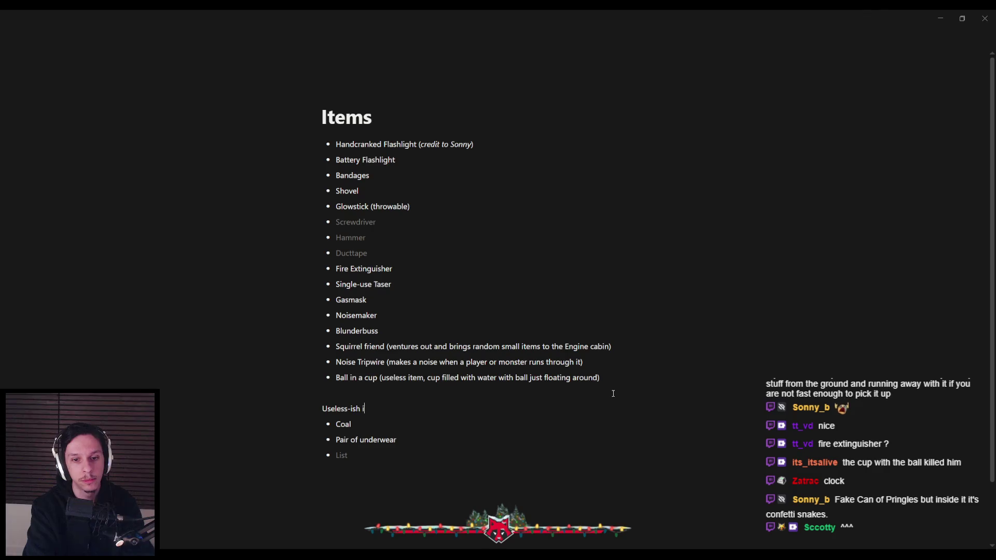
pyautogui.press('BackSpace')
pyautogui.press('BackSpace')
pyautogui.write('Junk Items')
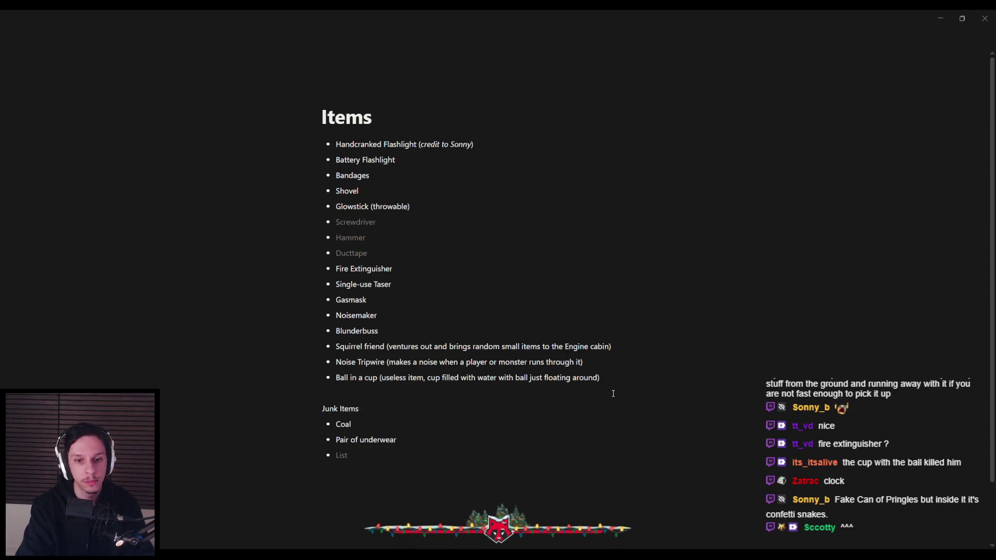
pyautogui.hotkey('shift', 'Home')
pyautogui.hotkey('ctrl', 'b')
pyautogui.press('Right')
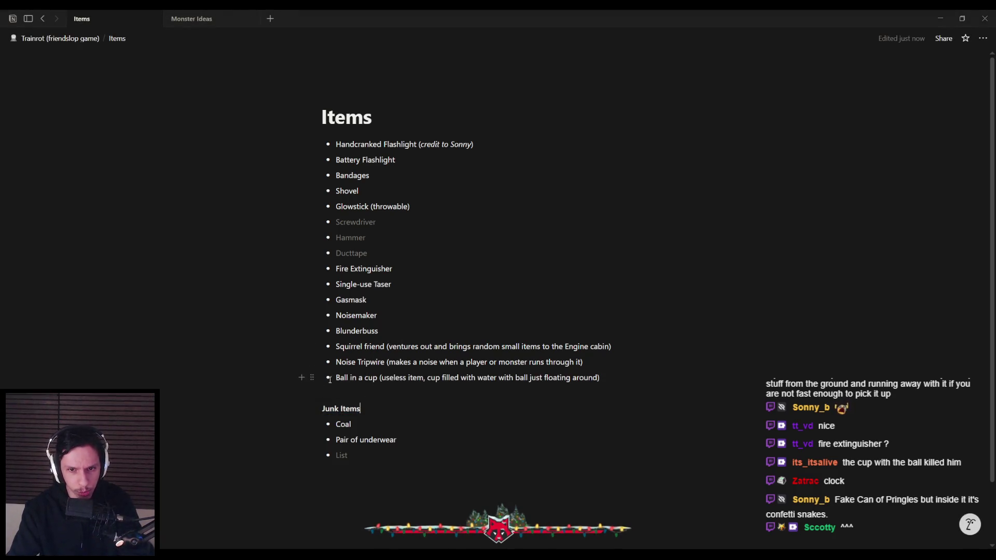
# - Move Ball in a cup into the Junk Items list and add 'Confetti snakes in a chips can'
pyautogui.moveTo(312, 378)
pyautogui.mouseDown()
pyautogui.moveTo(321, 463)
pyautogui.moveTo(315, 435)
pyautogui.mouseUp()
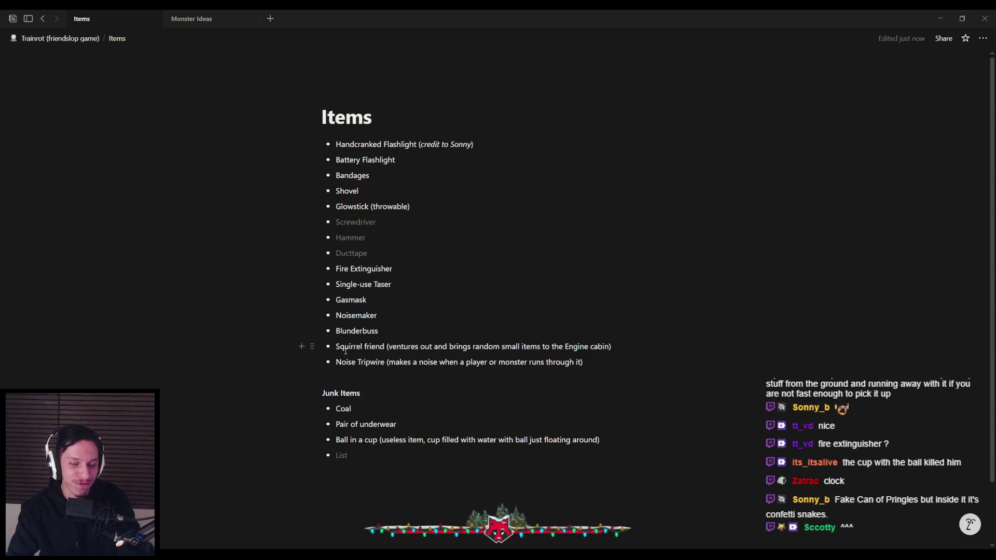
pyautogui.write('Confetti snakes')
pyautogui.press('Return')
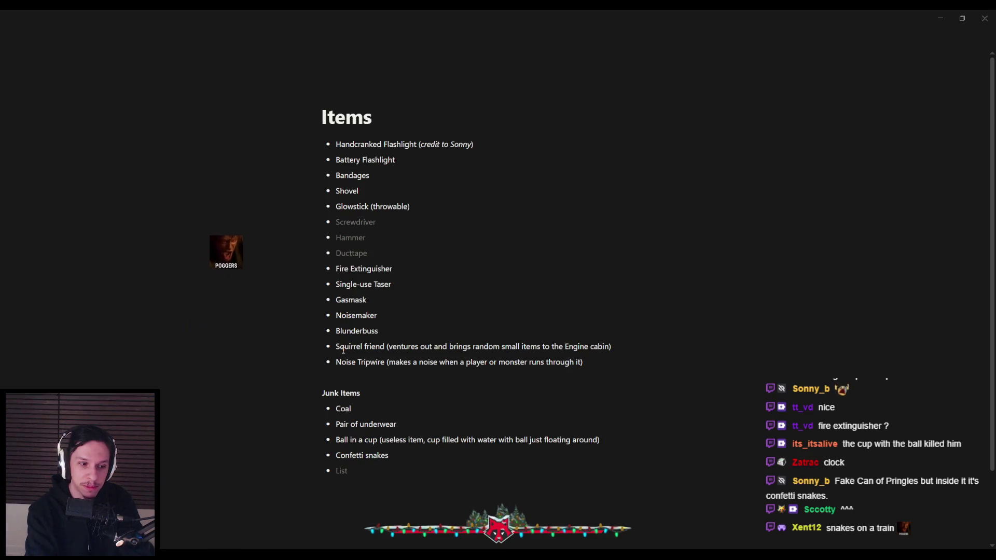
pyautogui.press('Down')
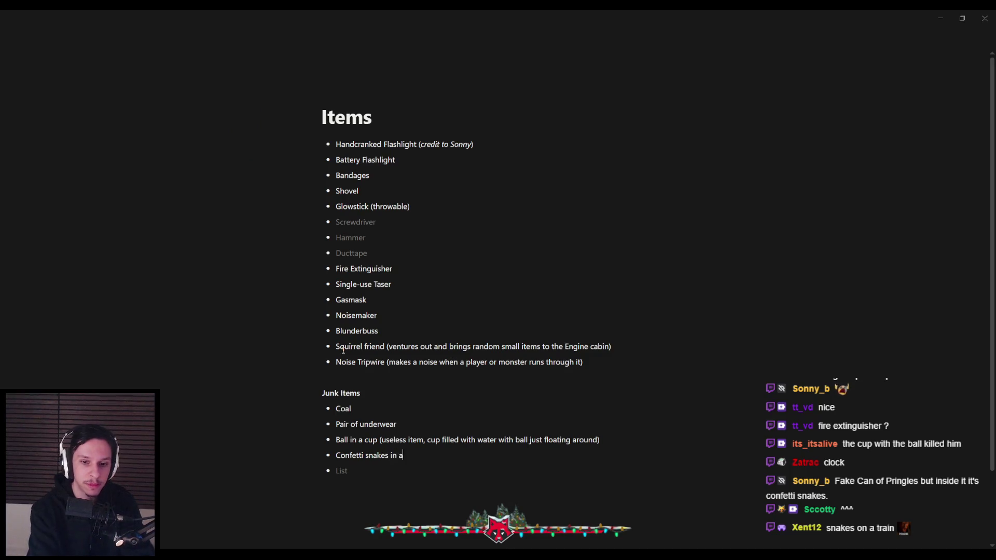
pyautogui.write(' chips f')
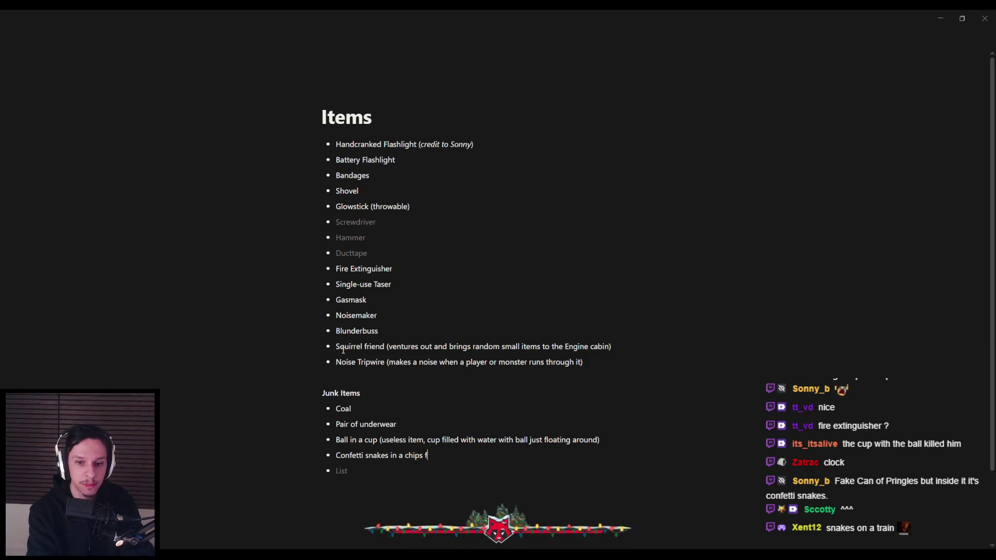
pyautogui.press('BackSpace')
pyautogui.write('can')
pyautogui.press('Down')
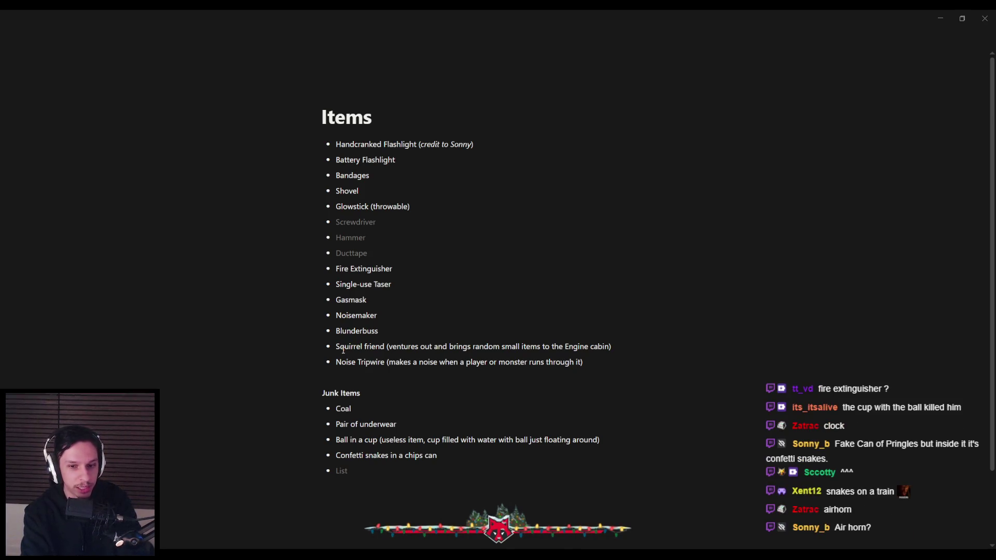
# - Add Airhorn to the Junk Items list with an empty bullet below it
pyautogui.write('Airhorn')
pyautogui.press('Return')
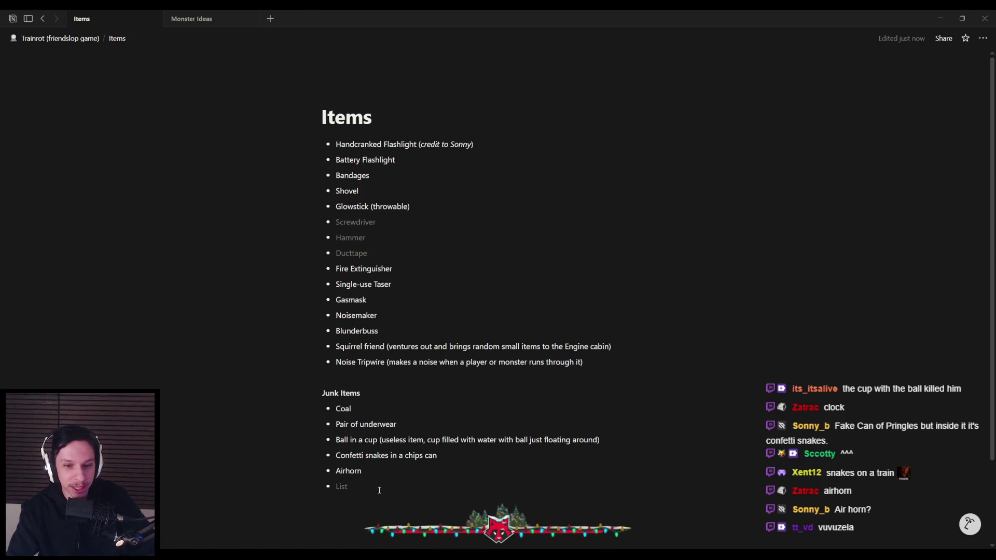
pyautogui.click(342, 487)
pyautogui.scroll(-2, 356, 416)
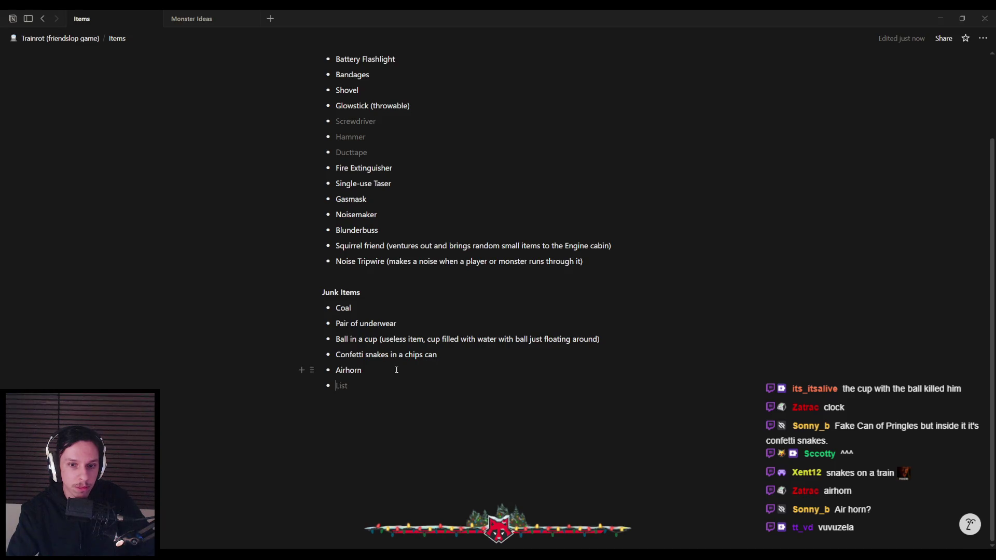
pyautogui.scroll(2, 379, 348)
pyautogui.scroll(-2, 371, 356)
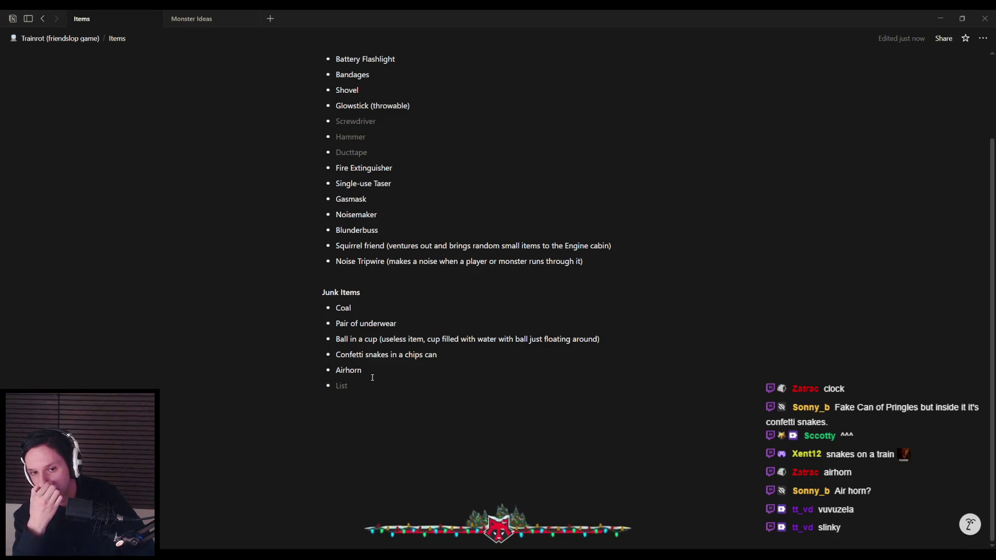
pyautogui.scroll(2, 377, 382)
# - Add a bold 'Usable Junk Items' heading below Noise Tripwire
pyautogui.click(369, 324)
pyautogui.press('Return')
pyautogui.write('Usable Junk Items')
pyautogui.hotkey('ctrl', 'shift', 'Left')
pyautogui.hotkey('ctrl', 'shift', 'Left')
pyautogui.hotkey('ctrl', 'shift', 'Left')
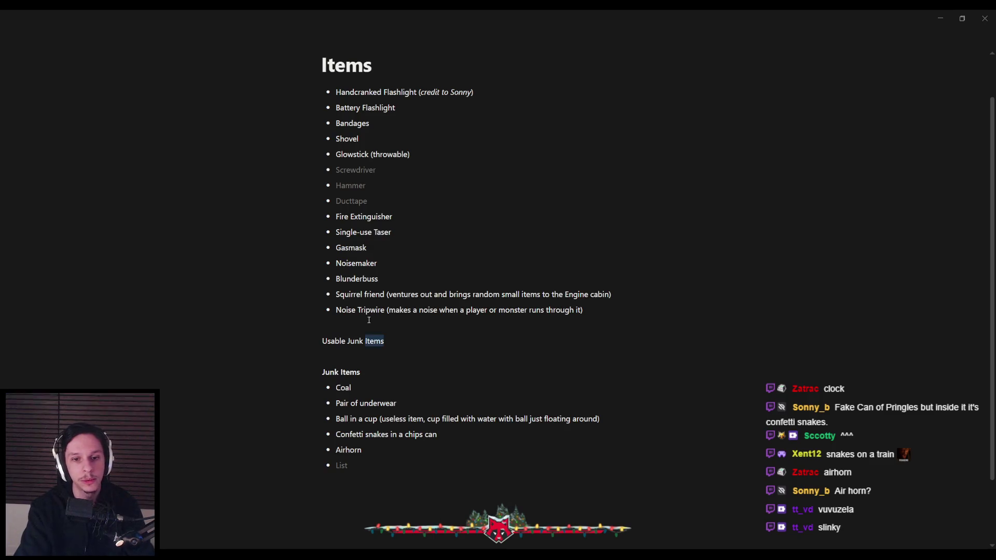
pyautogui.hotkey('ctrl', 'b')
pyautogui.press('Right')
# - Drag Confetti snakes, Airhorn and Ball in a cup under the Usable Junk Items heading
pyautogui.moveTo(312, 435); pyautogui.dragTo(314, 358)
pyautogui.moveTo(312, 450); pyautogui.dragTo(326, 364)
pyautogui.moveTo(311, 450); pyautogui.dragTo(307, 389)
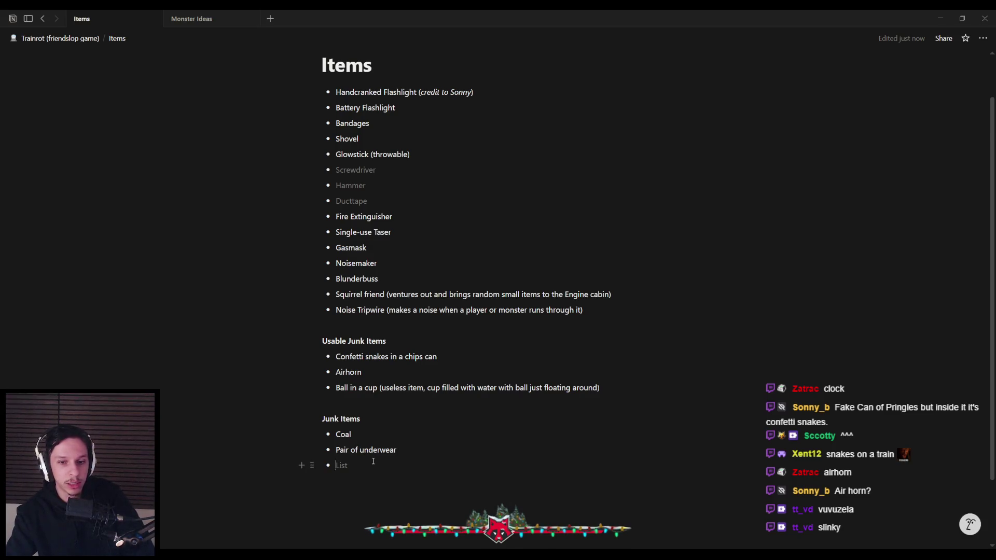
pyautogui.scroll(-1, 373, 462)
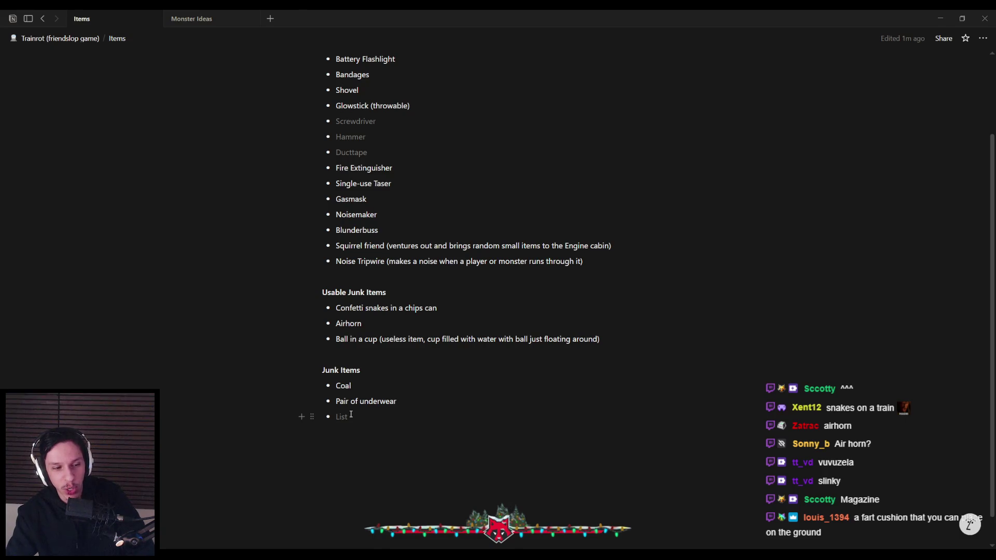
# - Add 'Whoopie cushion' and place it below Ball in a cup
pyautogui.write('Whoo')
pyautogui.write('pie Cushion')
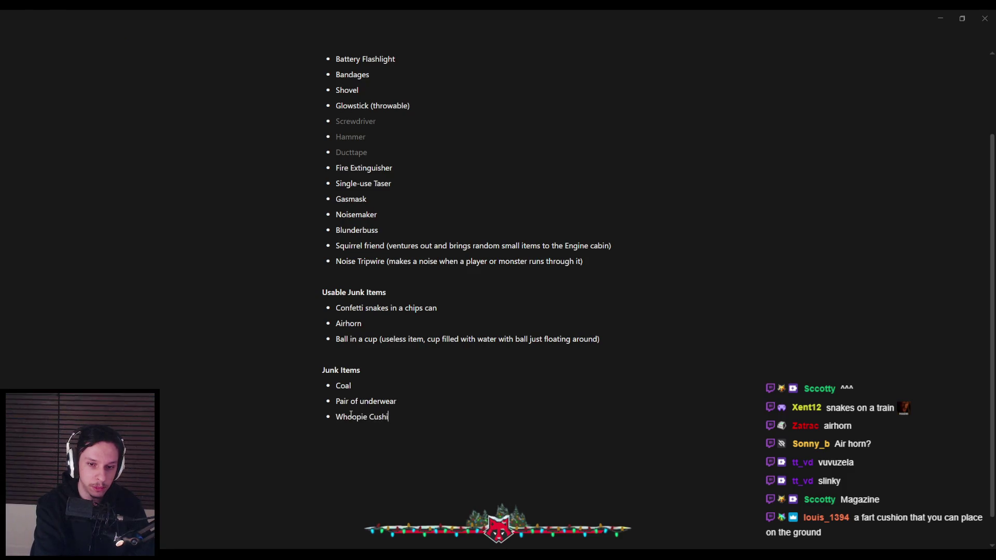
pyautogui.press('BackSpace')
pyautogui.press('BackSpace')
pyautogui.press('BackSpace')
pyautogui.write('cushion')
pyautogui.press('Return')
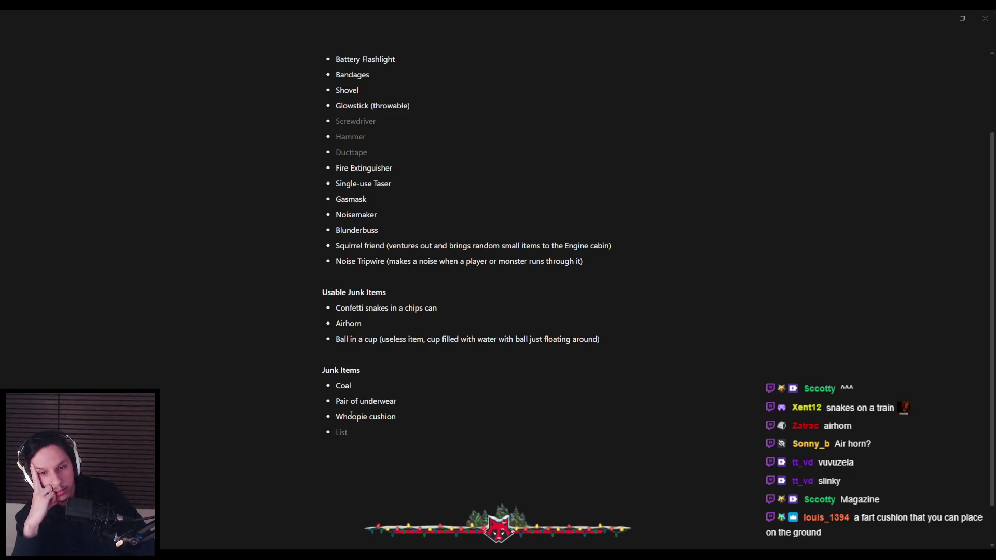
pyautogui.moveTo(317, 417); pyautogui.dragTo(329, 353)
# - Add Magazine to the Junk Items list
pyautogui.click(342, 432)
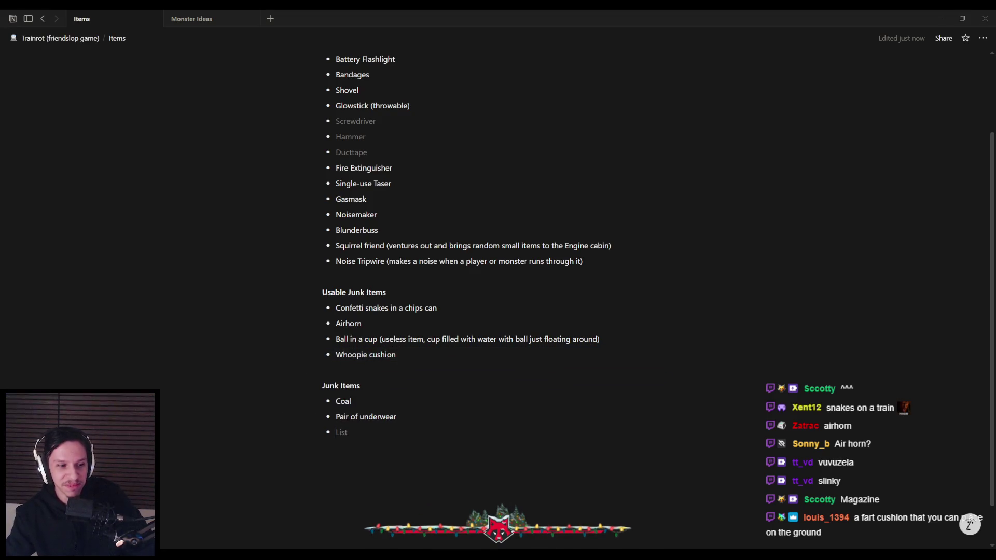
pyautogui.write('Magazine')
pyautogui.press('Return')
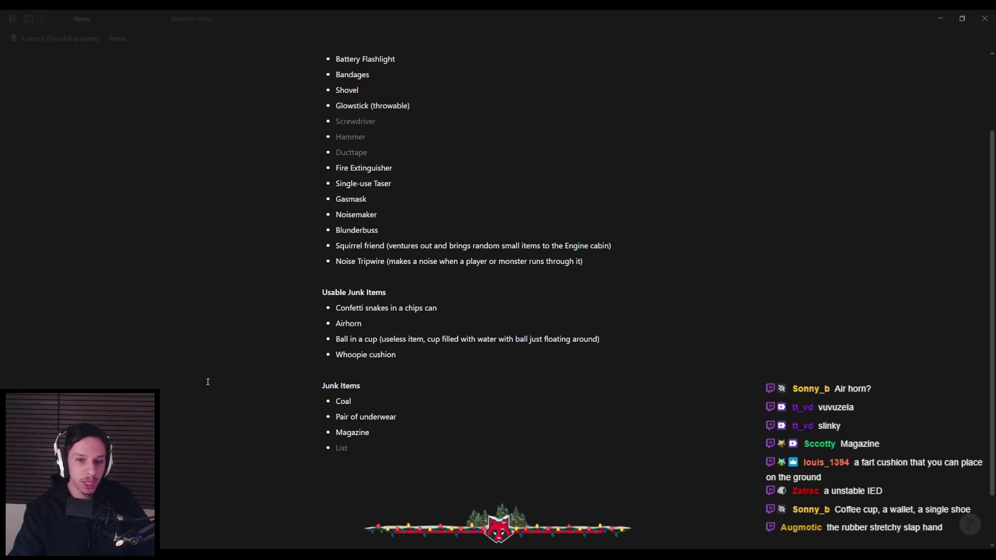
# - Add 'Bomb (only found in luggages)' as a new bullet after Whoopie cushion
pyautogui.click(420, 357)
pyautogui.press('Return')
pyautogui.write('Bomb (onl')
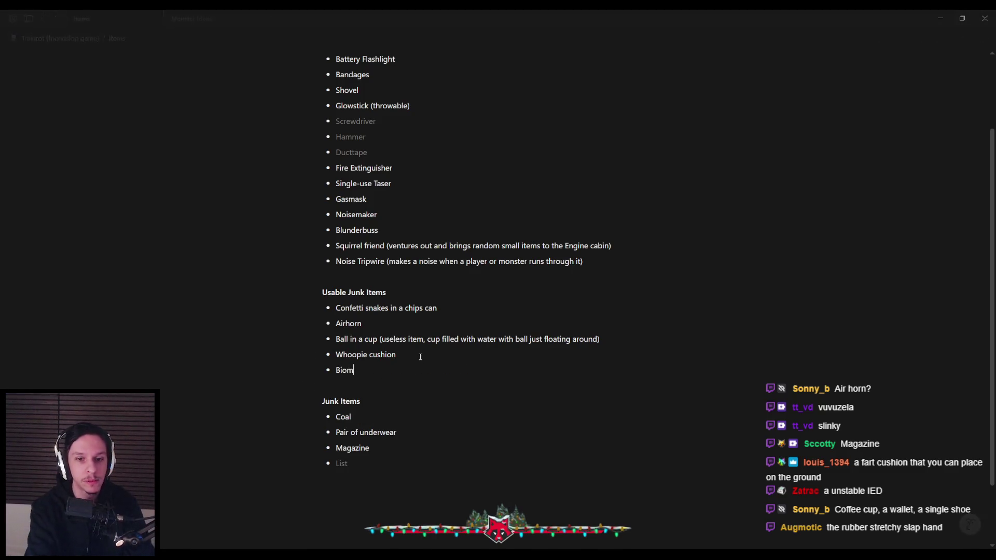
pyautogui.write('y found in luggages')
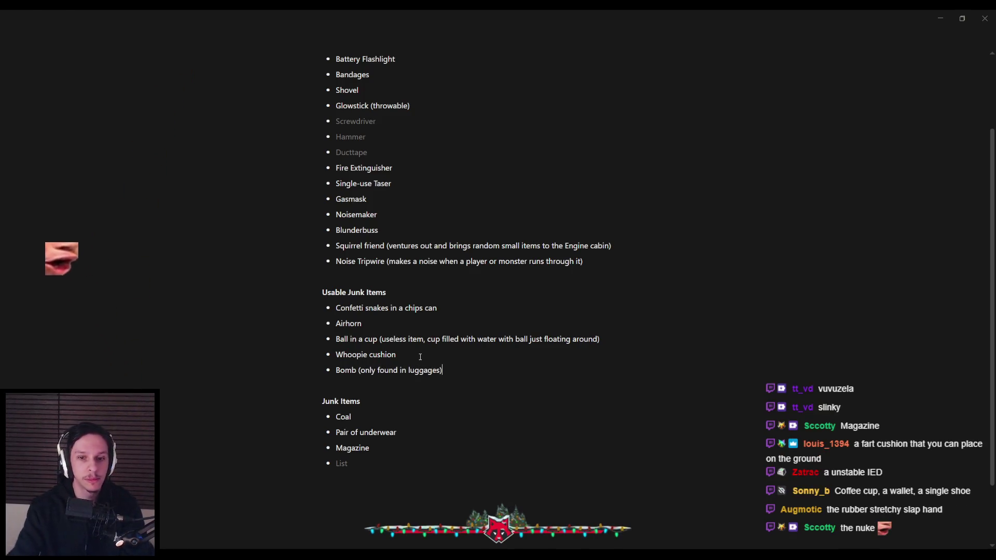
pyautogui.click(382, 463)
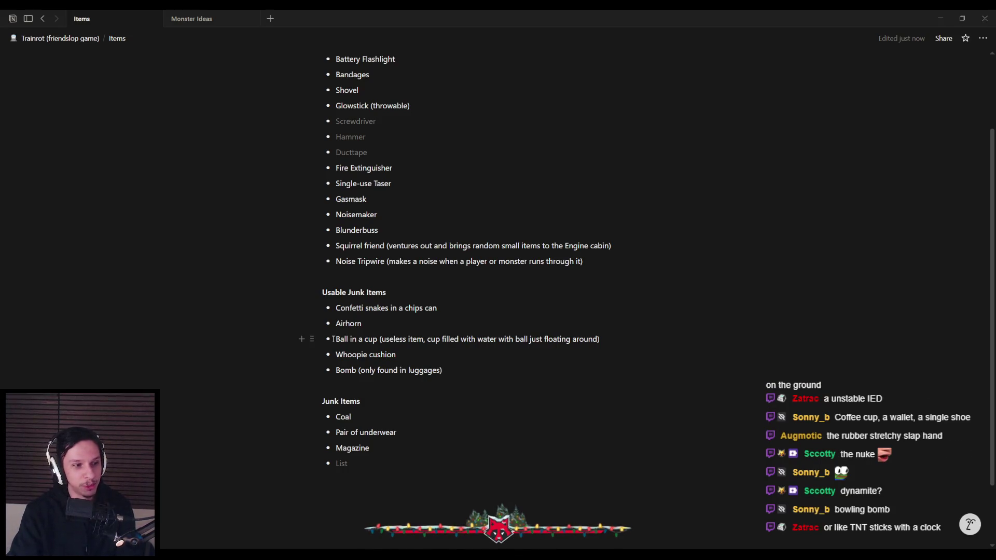
pyautogui.press('Down')
pyautogui.click(484, 370)
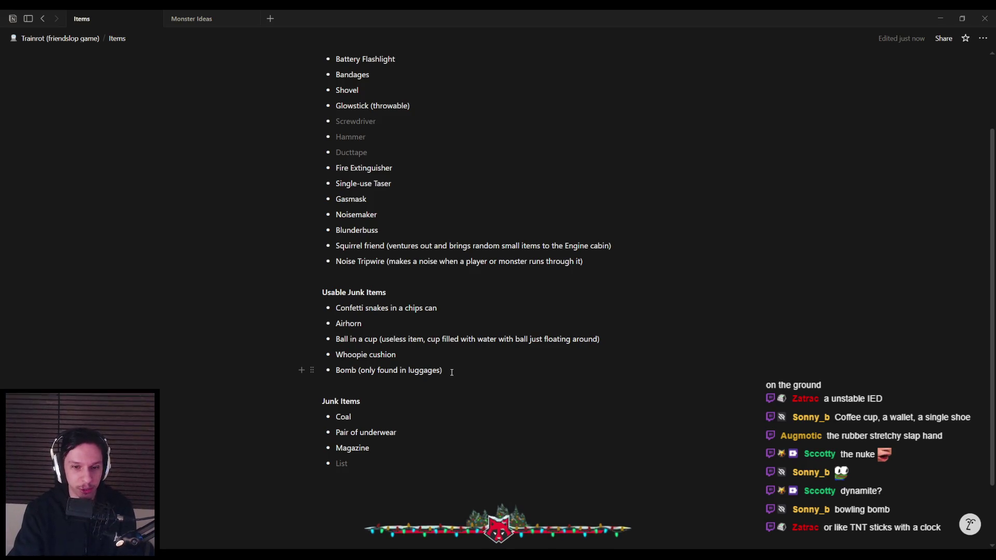
pyautogui.click(377, 467)
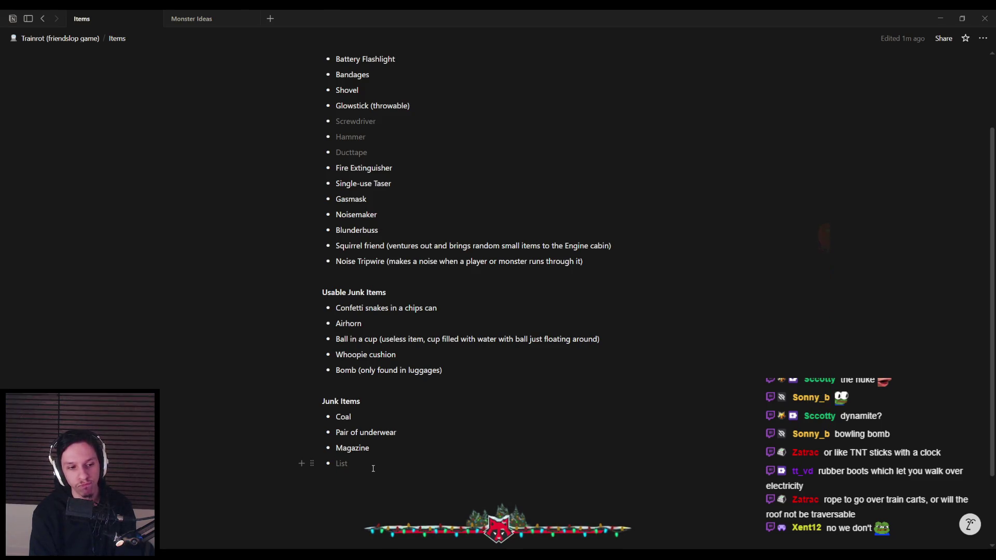
pyautogui.click(374, 469)
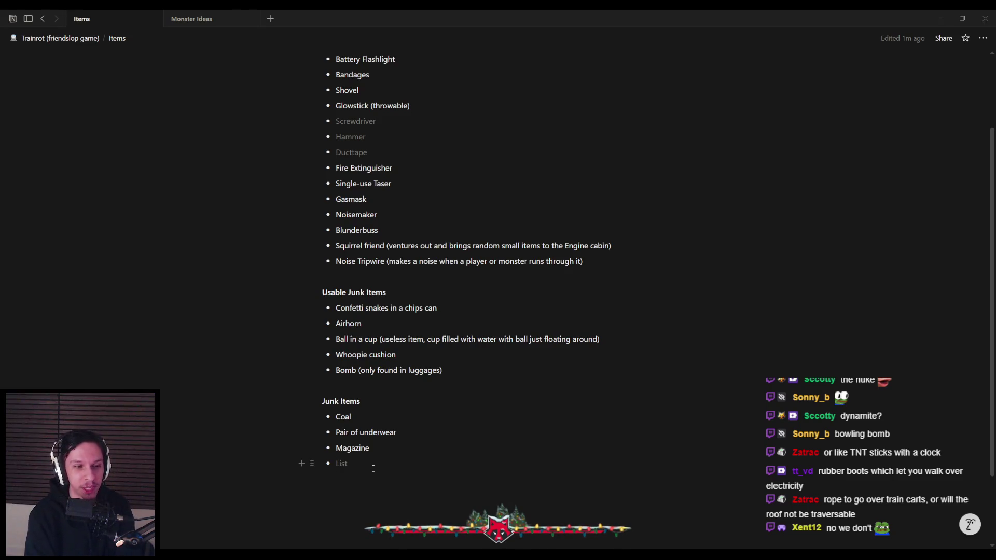
# - Add Coffee cup, Wallet and 'Singular shoe (or boot)' under Junk Items, then start Unreal's two-client play test
pyautogui.write('Coffee cup')
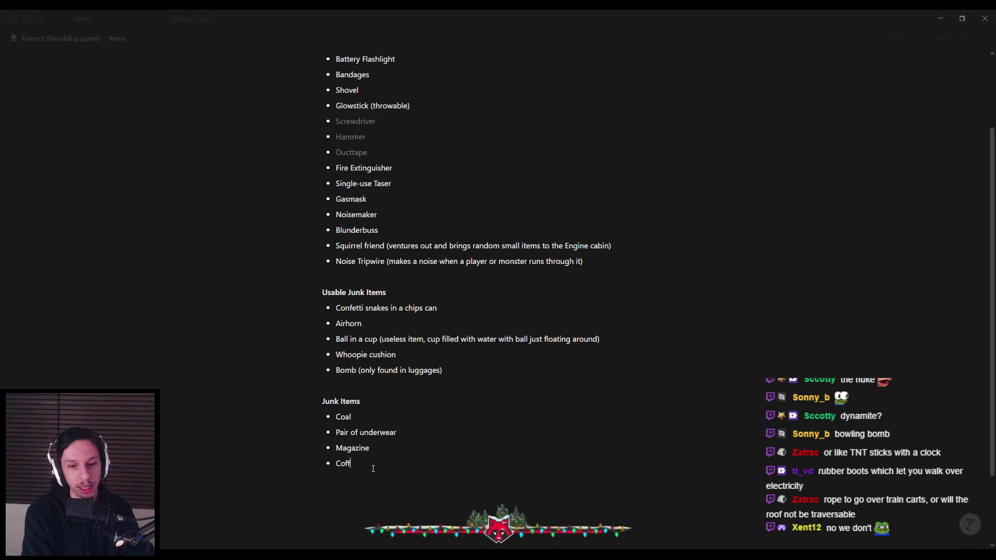
pyautogui.press('Return')
pyautogui.write('Wallet')
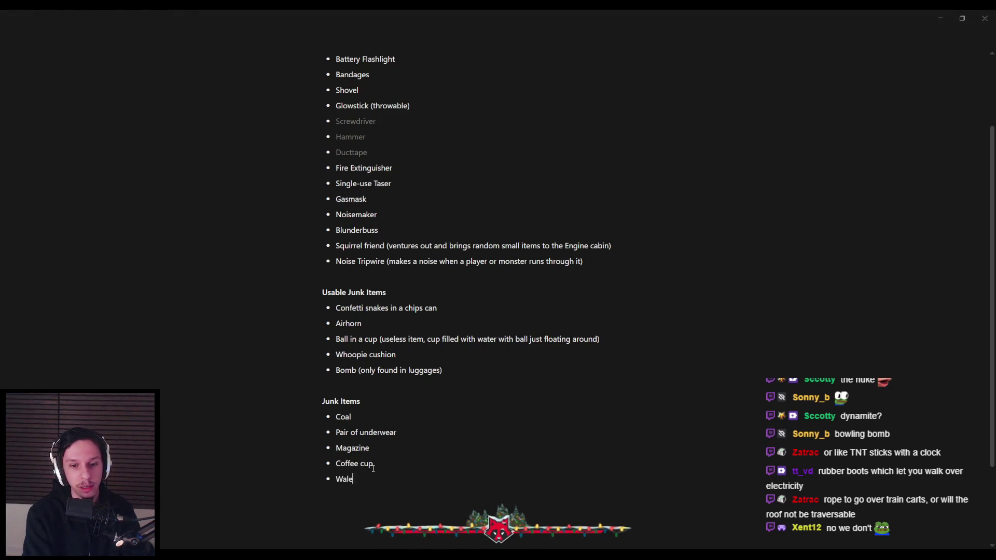
pyautogui.press('Return')
pyautogui.write('Singular shoe (or ')
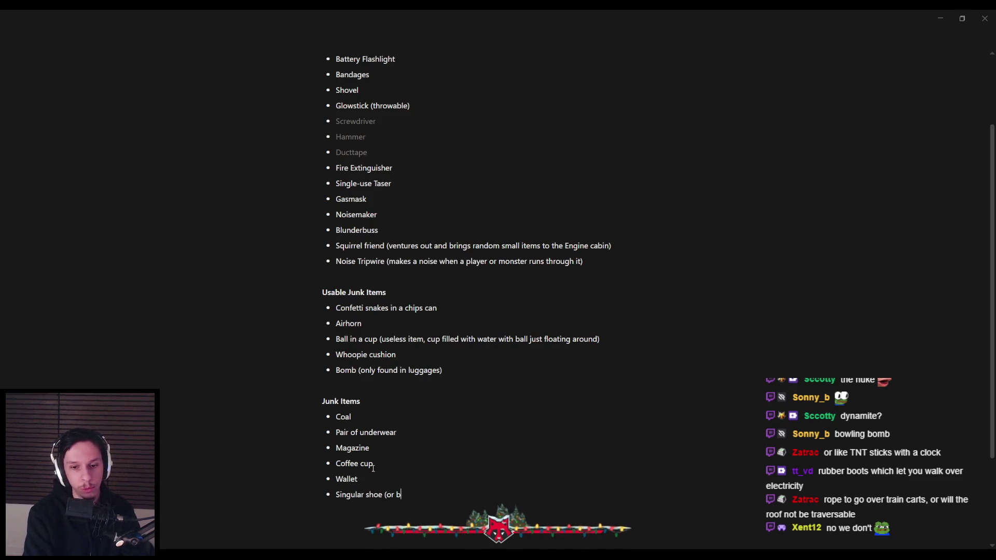
pyautogui.write('boot)')
pyautogui.press('Return')
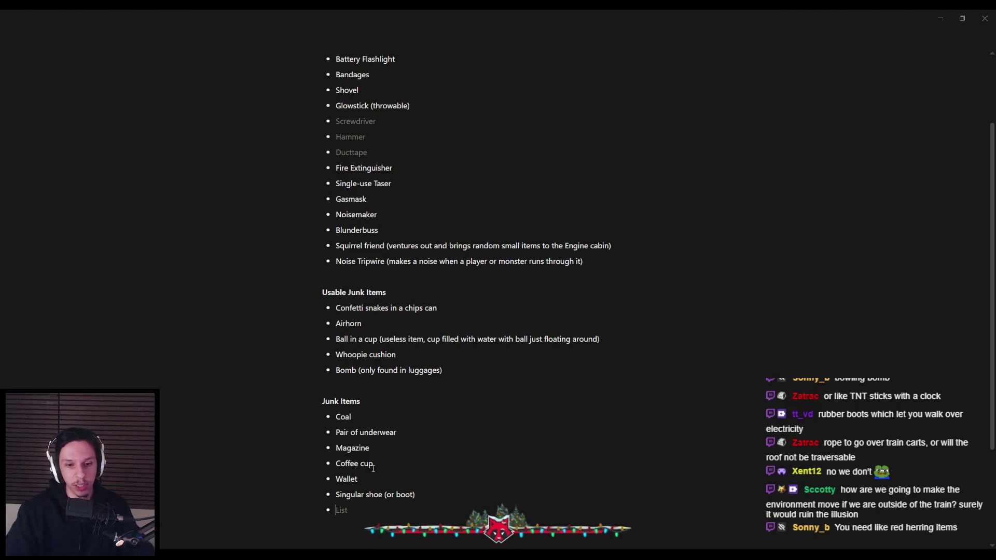
pyautogui.click(249, 513)
pyautogui.hotkey('alt', 'p')
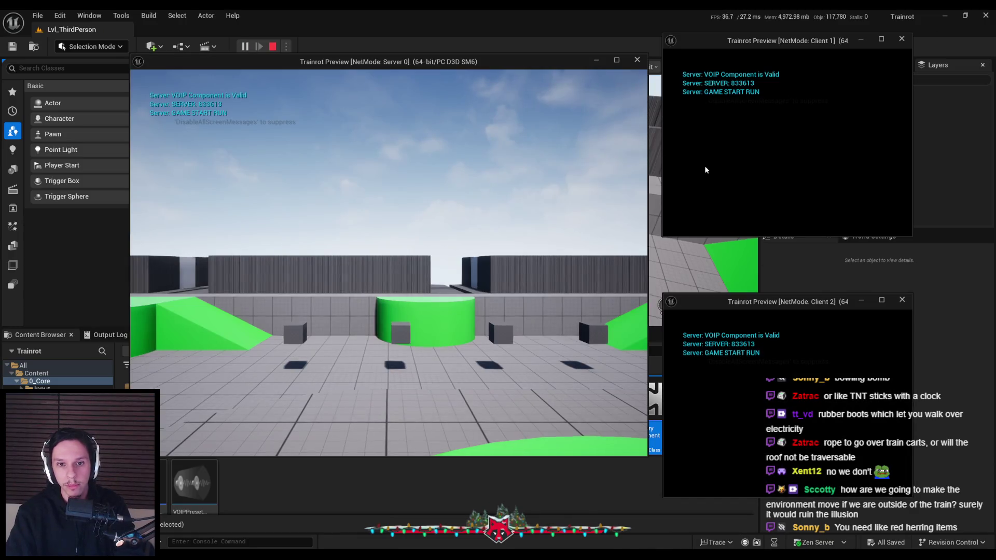
# - In the Client 1 window, run the character up the green ramp and along the wall top
pyautogui.click(768, 165)
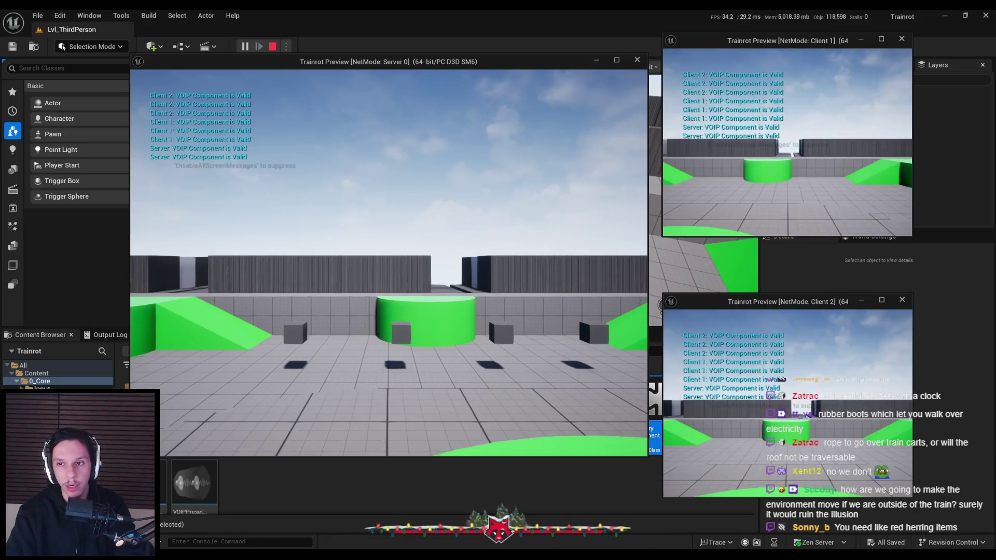
pyautogui.press('w')
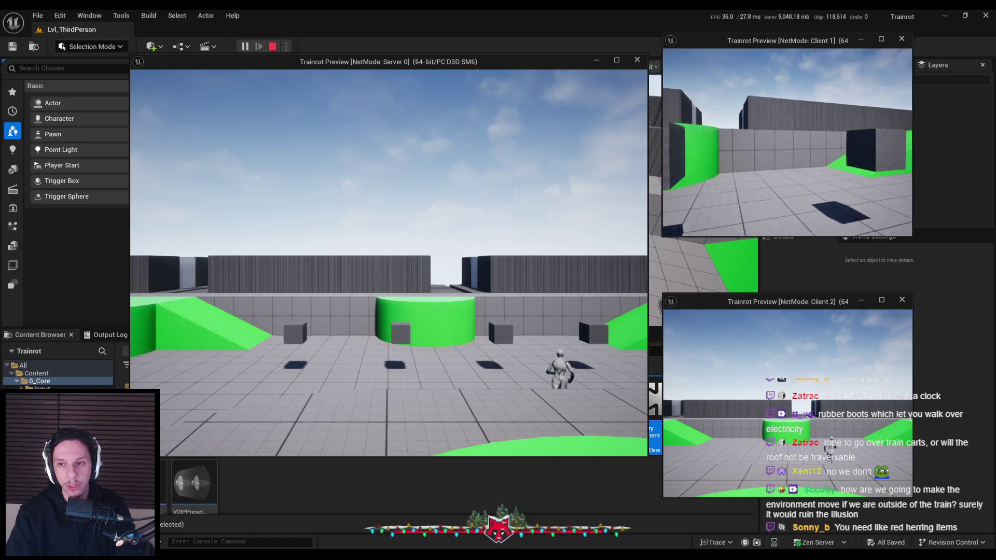
pyautogui.press('w')
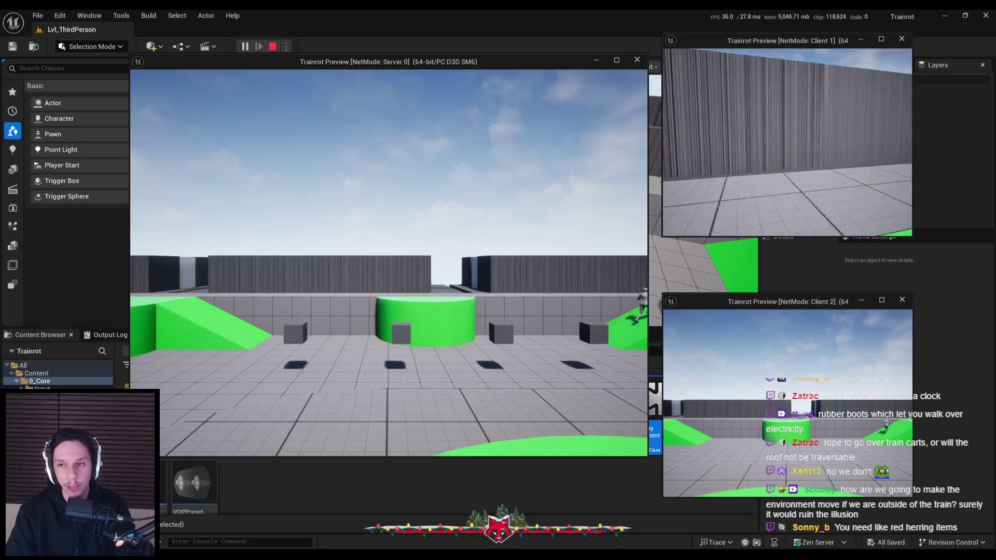
pyautogui.press('w')
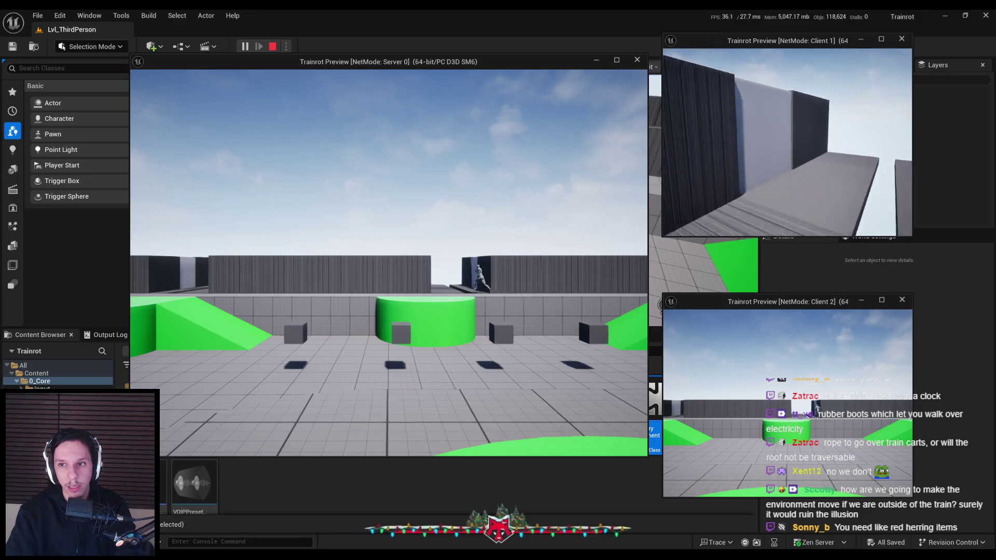
pyautogui.press('w')
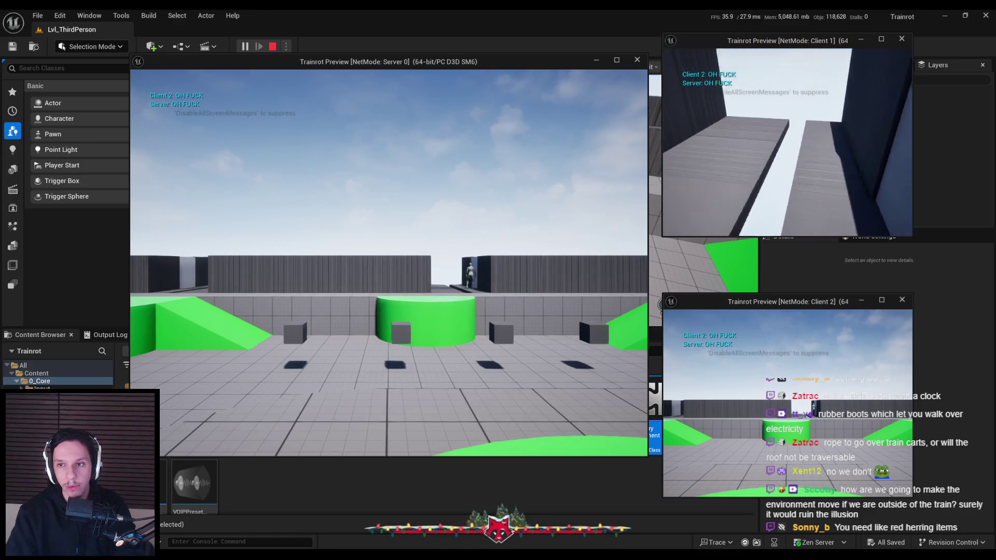
pyautogui.press('w')
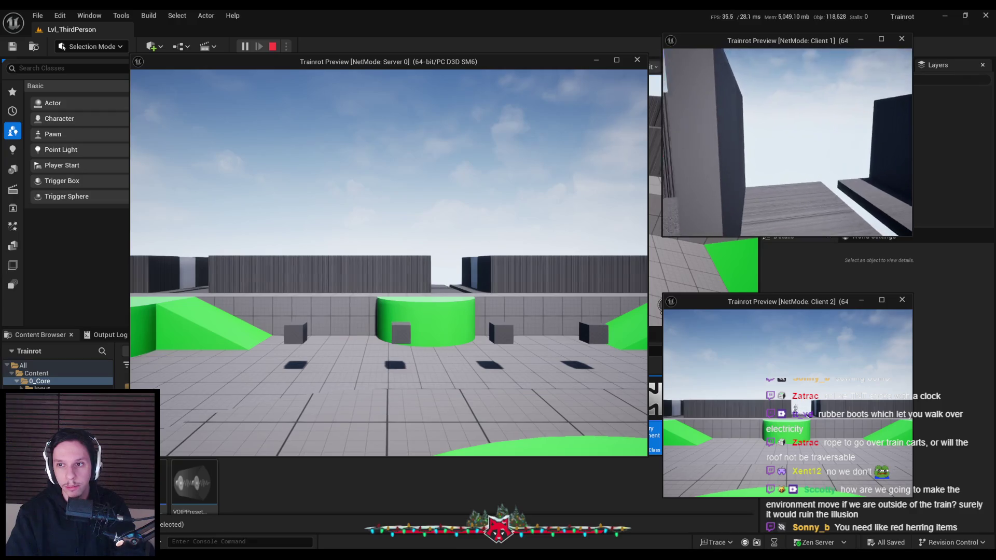
pyautogui.press('w')
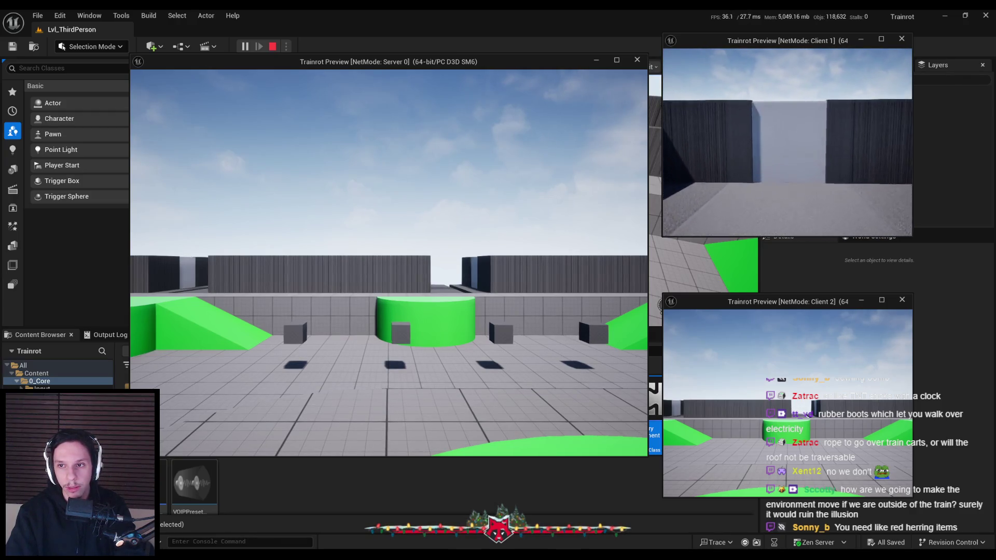
# - Walk through the wall gap to the tall dark wall, then stop the play test and return to Notion
pyautogui.press('w')
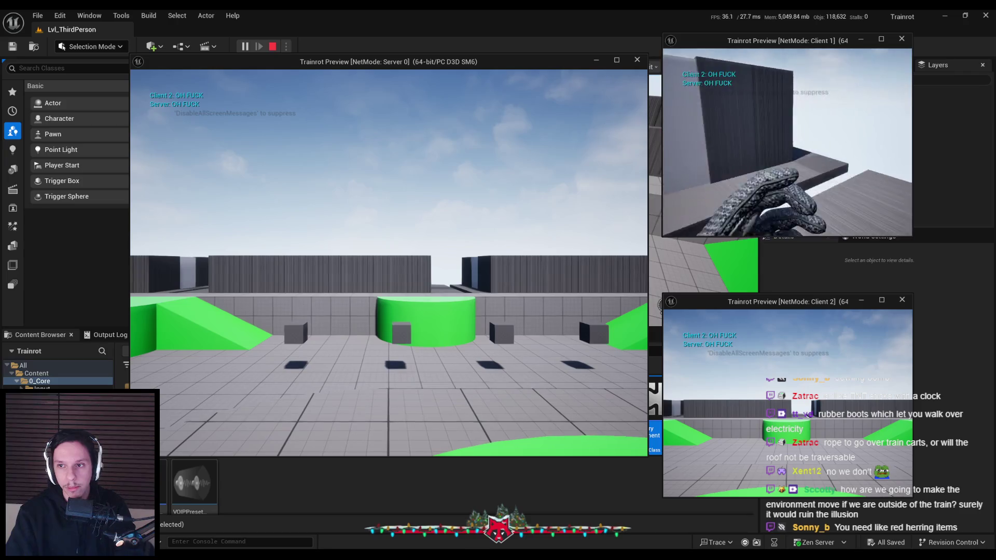
pyautogui.press('w')
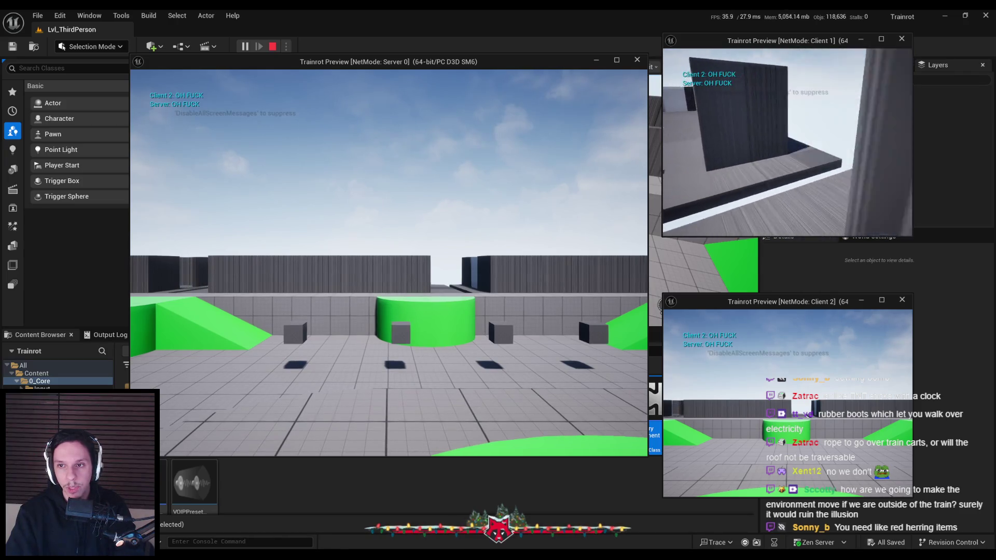
pyautogui.press('w')
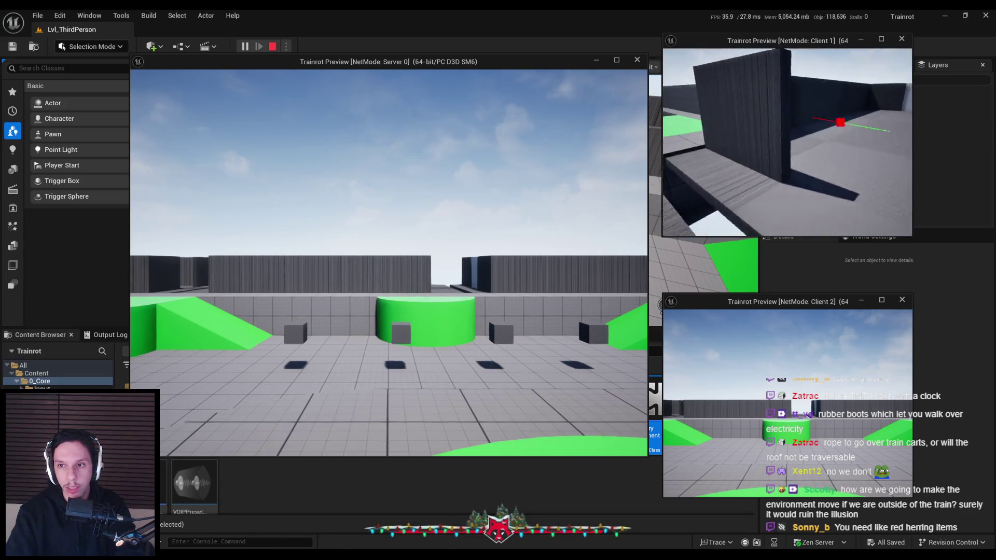
pyautogui.press('w')
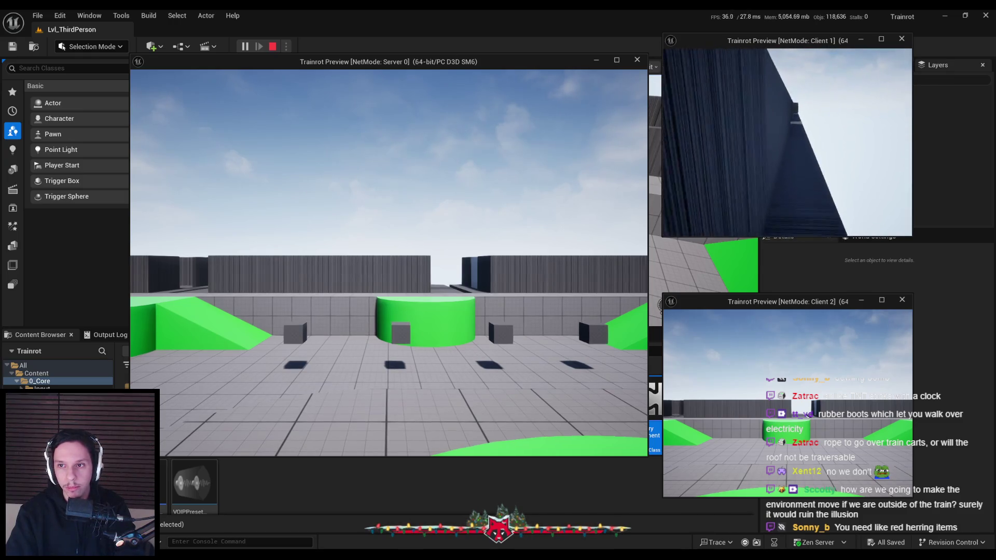
pyautogui.press('w')
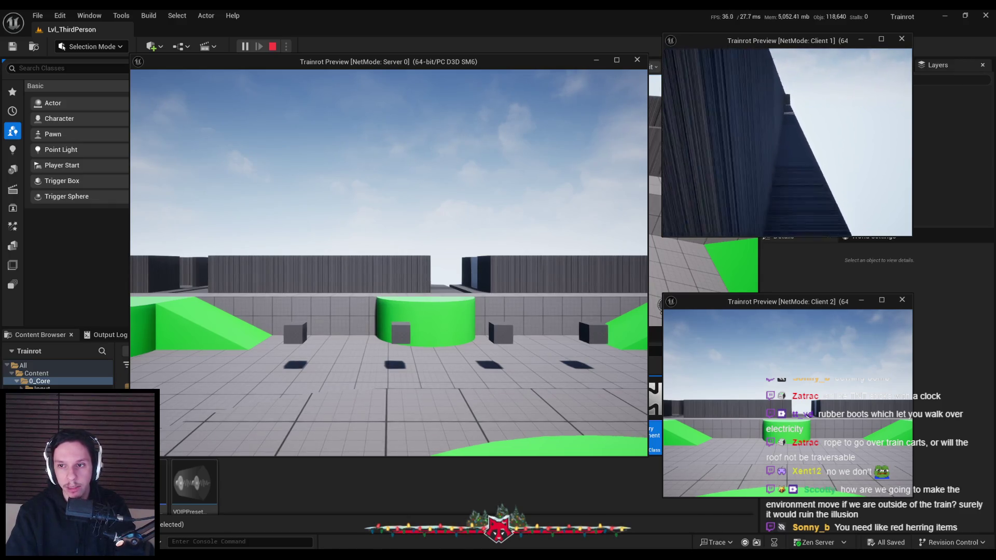
pyautogui.press('w')
pyautogui.press('w')
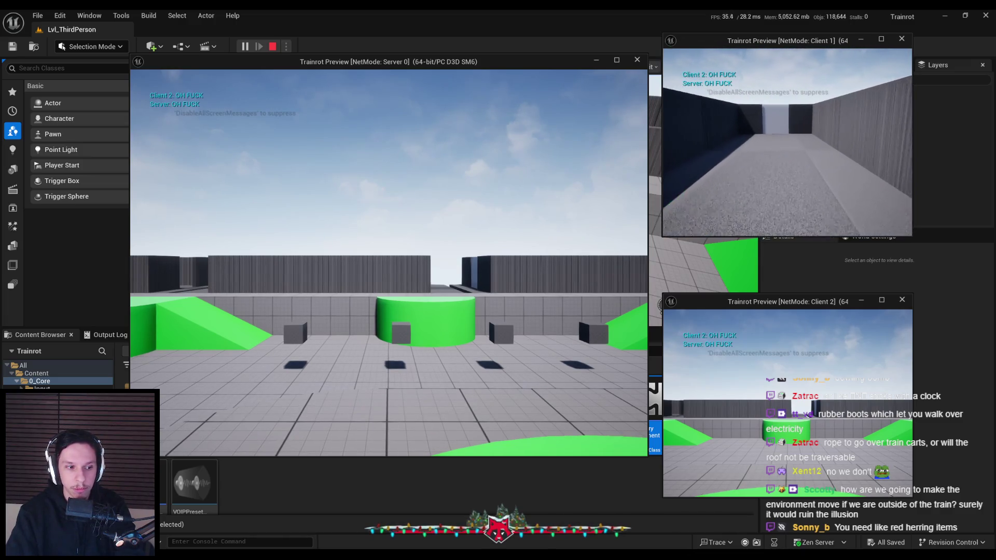
pyautogui.press('Escape')
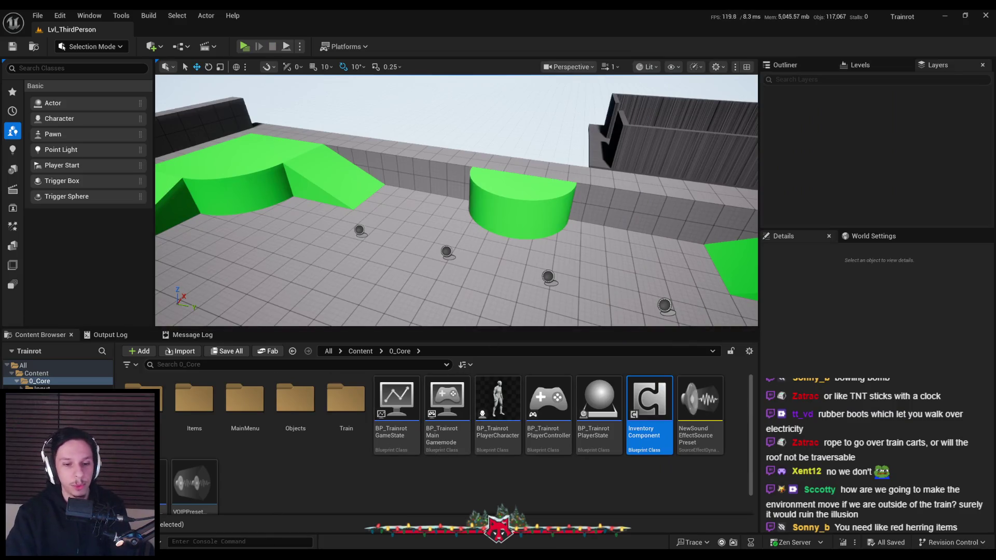
pyautogui.hotkey('alt', 'Tab')
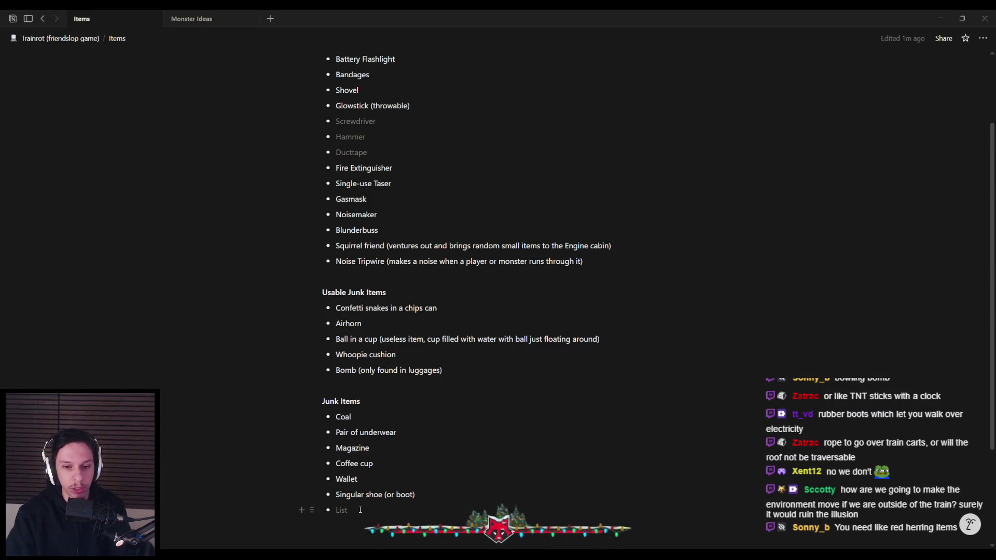
pyautogui.scroll(-2, 363, 427)
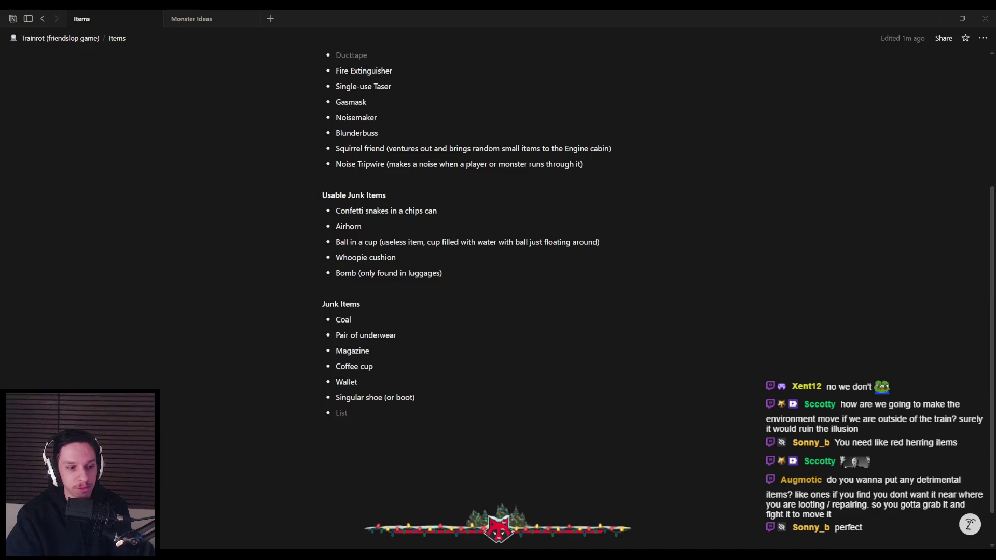
pyautogui.moveTo(338, 274); pyautogui.dragTo(451, 274)
pyautogui.click(451, 274)
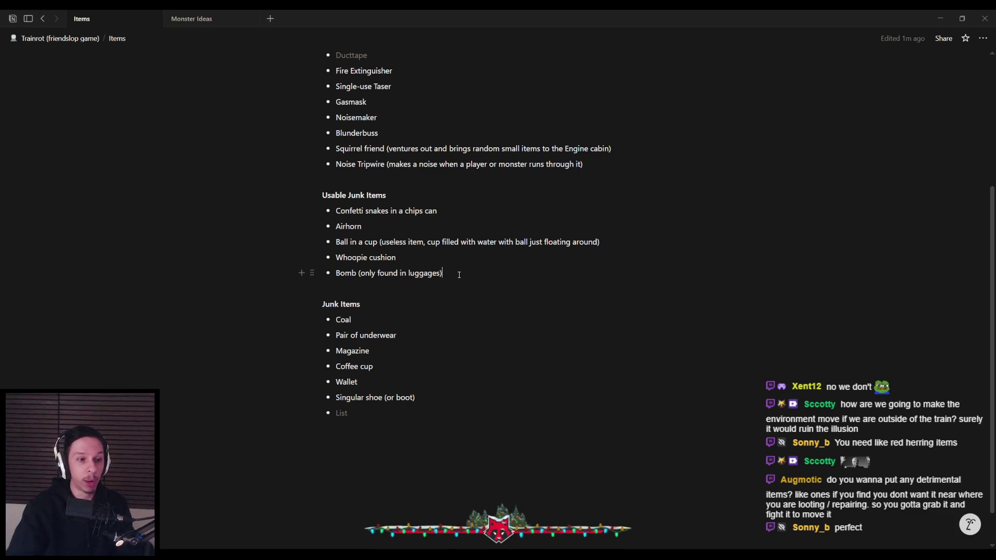
pyautogui.moveTo(460, 275); pyautogui.dragTo(337, 278)
pyautogui.click(336, 275)
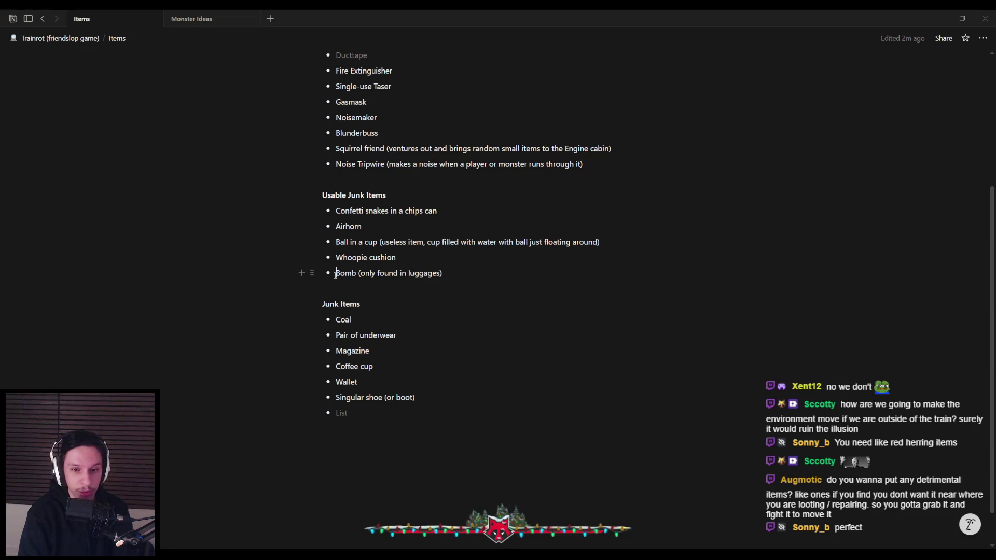
# - Add Umbrella after 'Bomb (only found in luggages)' in the Usable Junk Items list
pyautogui.click(195, 21)
pyautogui.click(125, 19)
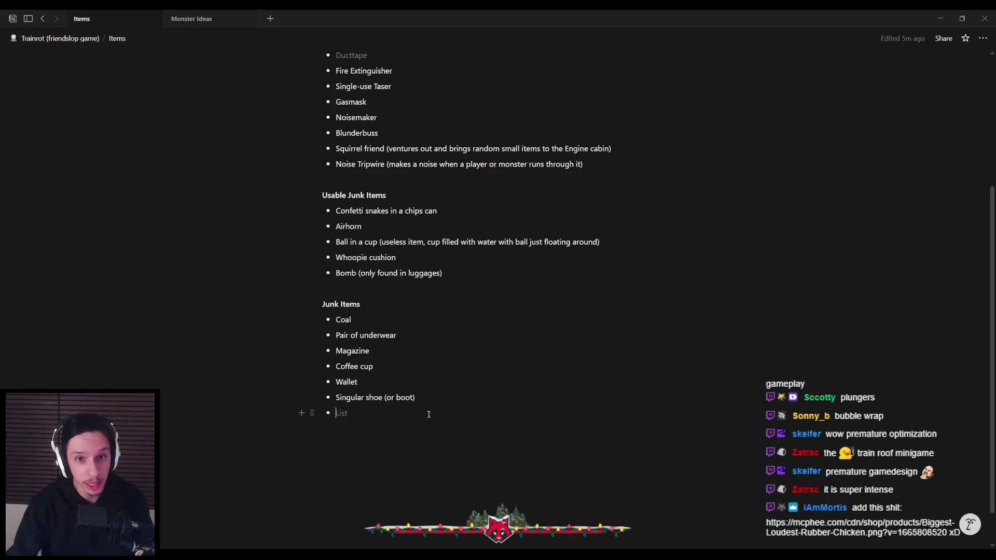
pyautogui.click(457, 270)
pyautogui.press('Return')
pyautogui.write('Umbrella')
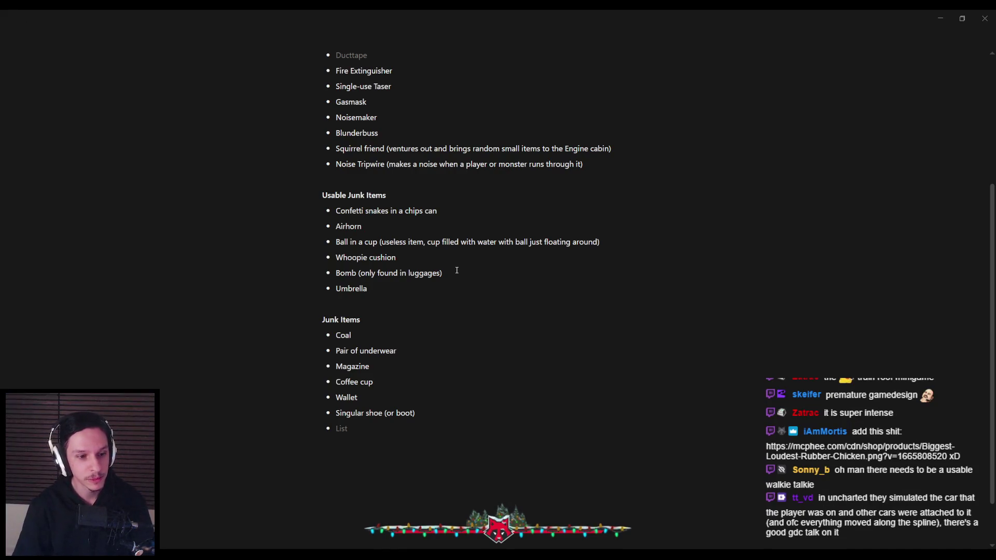
# - Add Walkie Talkie at the end of the main item list
pyautogui.scroll(3, 457, 271)
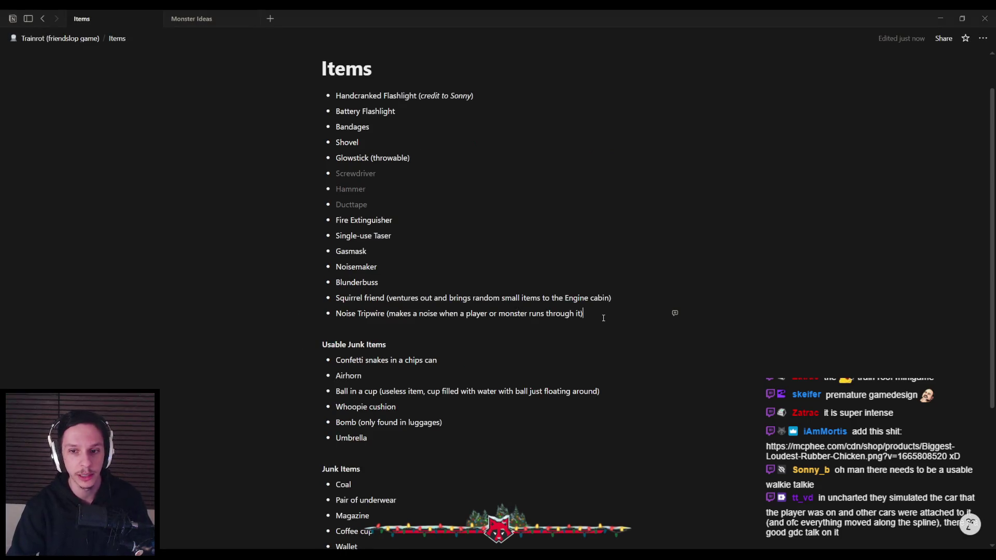
pyautogui.press('Return')
pyautogui.write('Walkie Talkie')
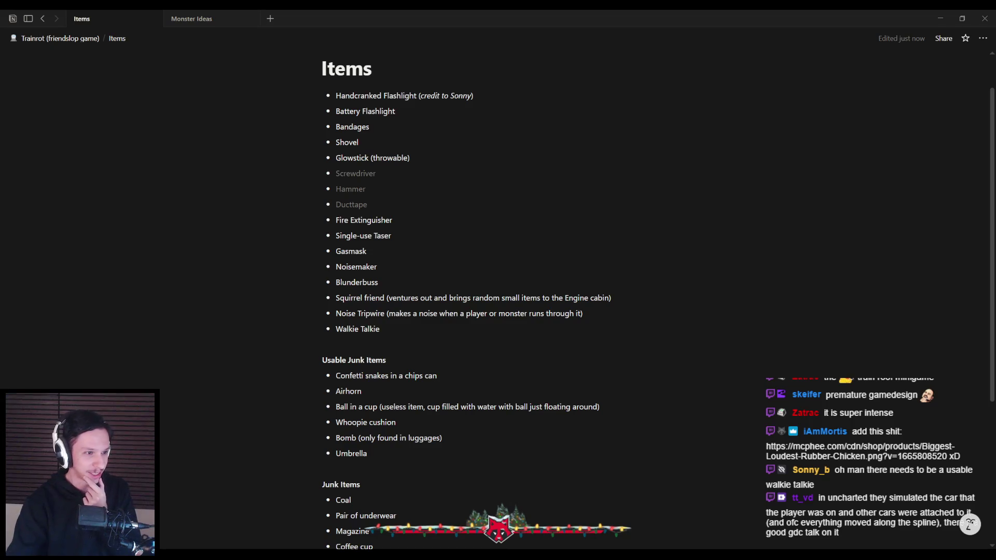
# - Add Rubber chicken after Umbrella in the Usable Junk Items list
pyautogui.scroll(-2, 401, 374)
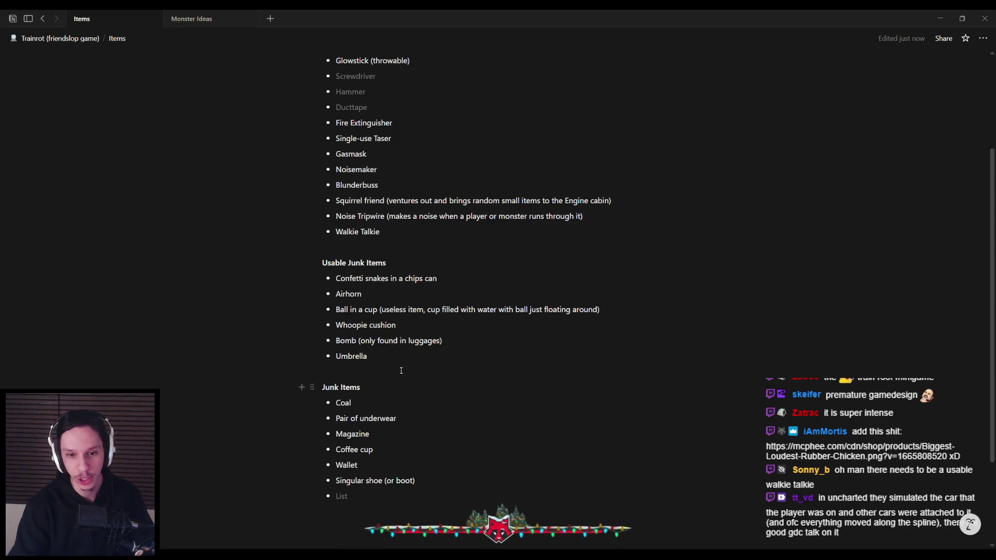
pyautogui.click(402, 355)
pyautogui.press('Return')
pyautogui.write('Rubber chicken')
pyautogui.scroll(-2, 387, 445)
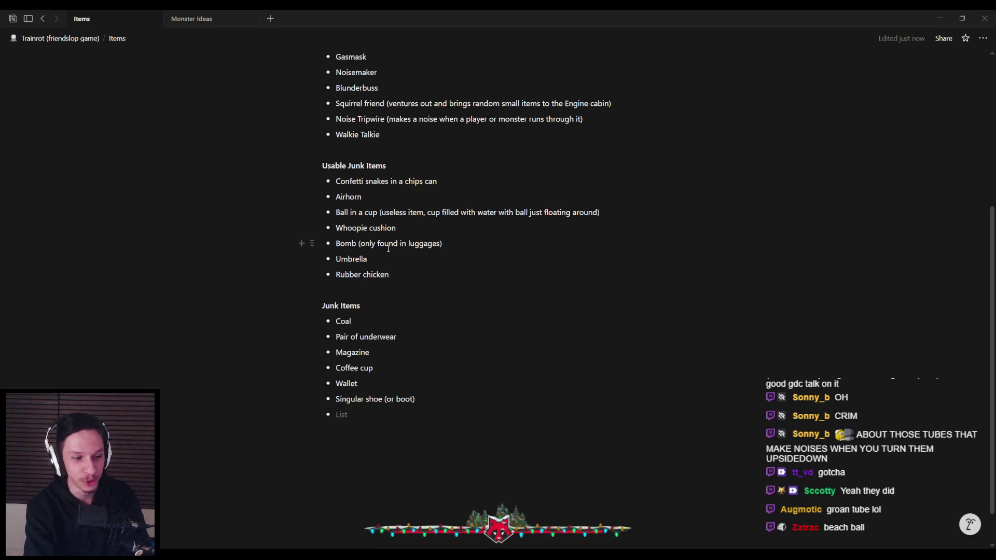
# - Add Groan tube under Usable Junk Items and Beach ball at the end of Junk Items
pyautogui.press('Return')
pyautogui.write('Groan tube')
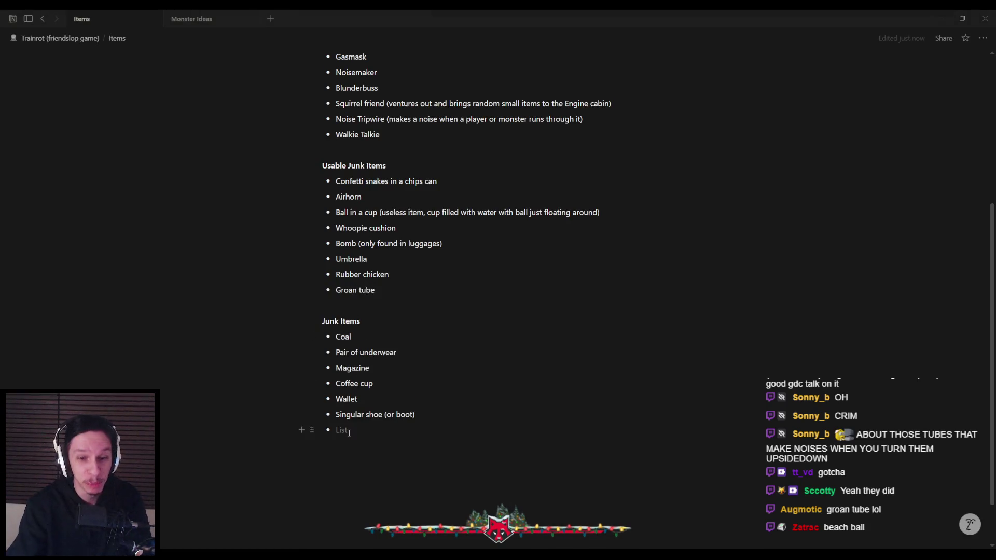
pyautogui.write('Beachba')
pyautogui.press('BackSpace')
pyautogui.press('BackSpace')
pyautogui.write('ball')
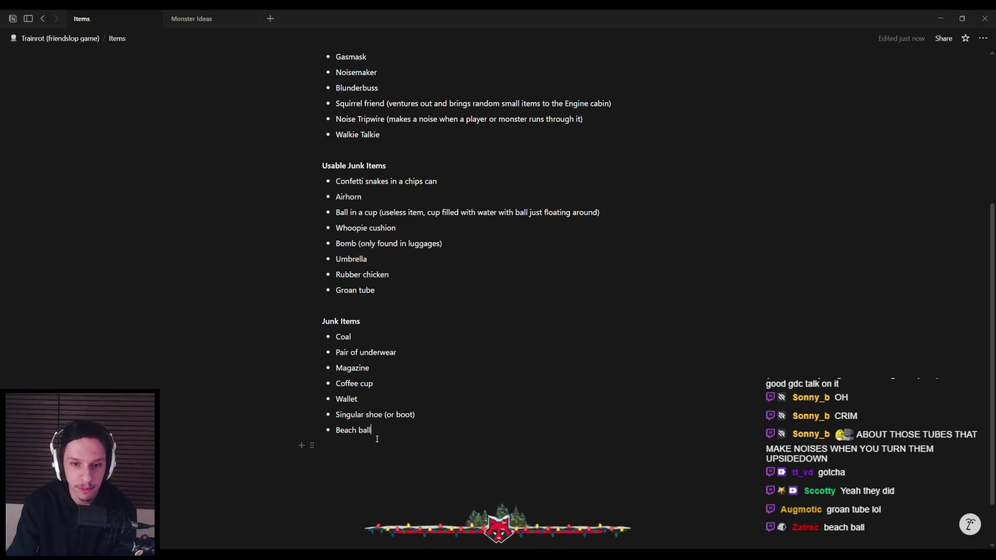
# - Add Wood as a new bullet below Coal in Junk Items, then bring up Unreal Editor
pyautogui.moveTo(369, 336)
pyautogui.mouseDown()
pyautogui.moveTo(335, 338)
pyautogui.moveTo(367, 338)
pyautogui.moveTo(383, 434)
pyautogui.mouseUp()
pyautogui.click(391, 433)
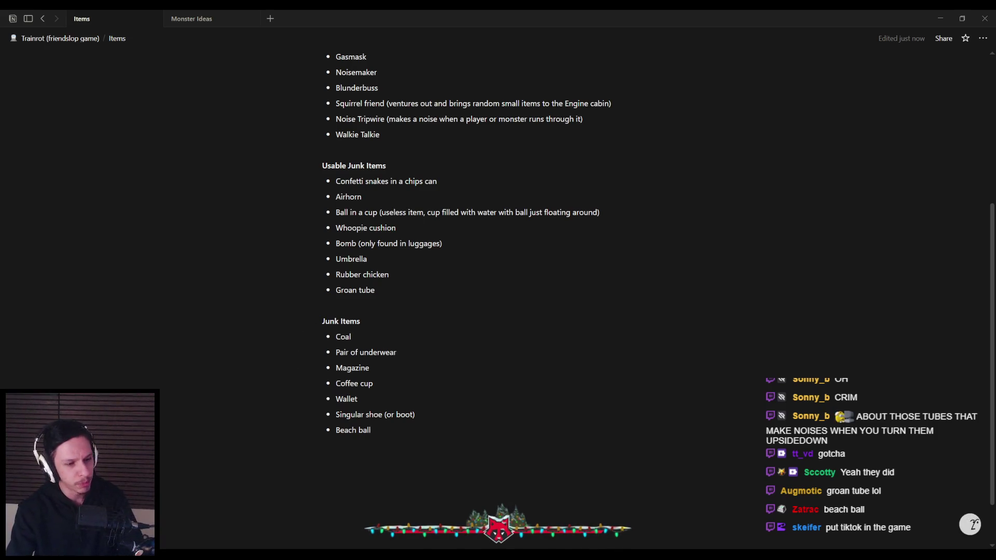
pyautogui.click(351, 337)
pyautogui.press('Return')
pyautogui.write('Wood')
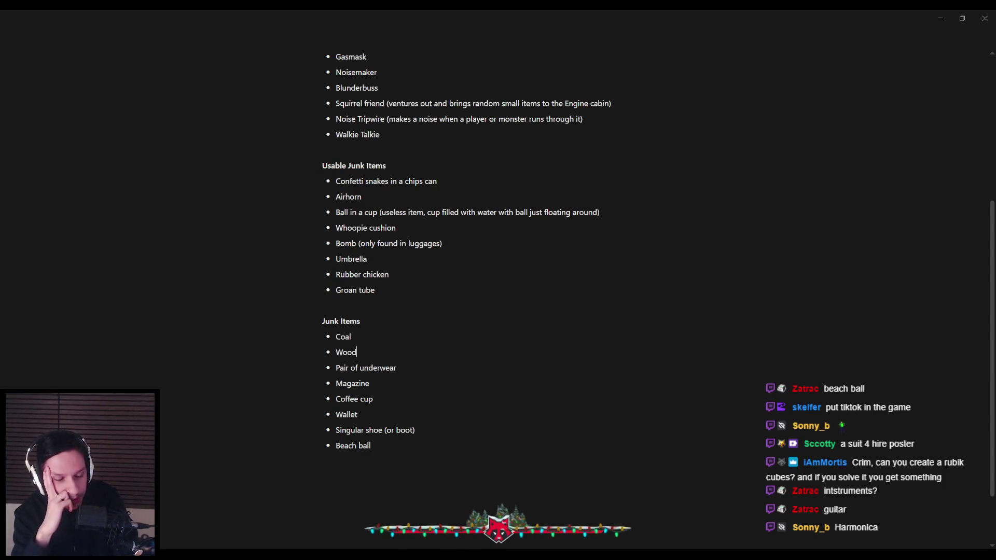
pyautogui.click(264, 527)
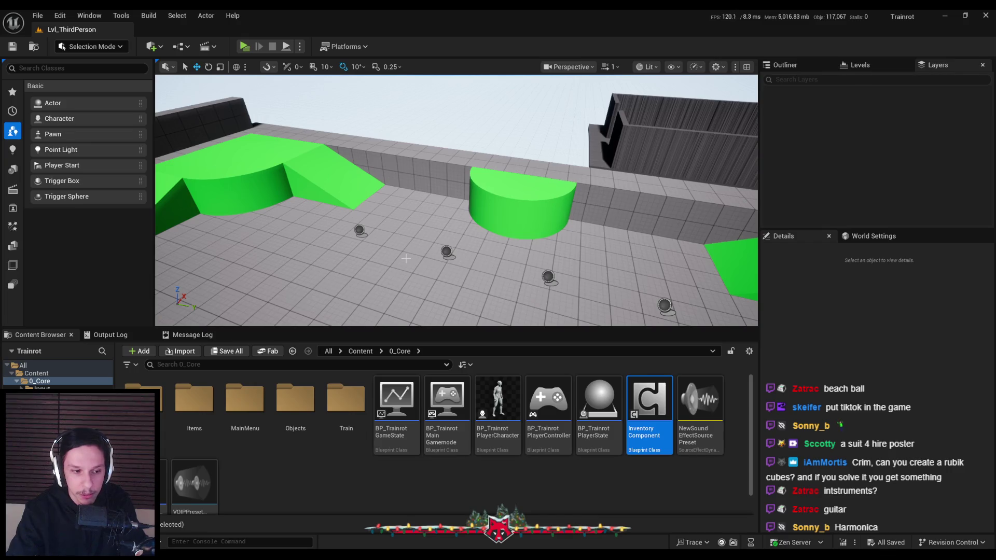
pyautogui.moveTo(304, 559)
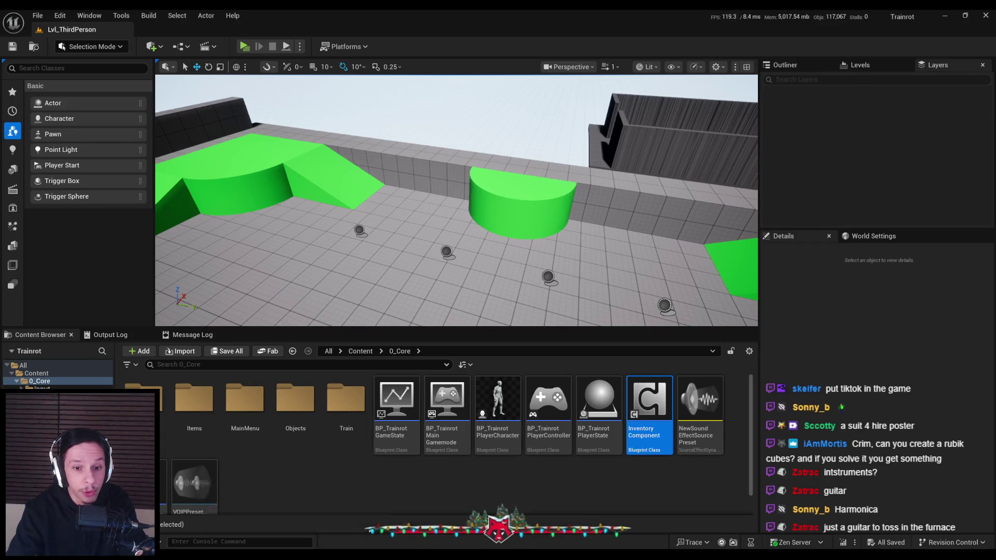
pyautogui.click(355, 516)
pyautogui.hotkey('alt', 'Tab')
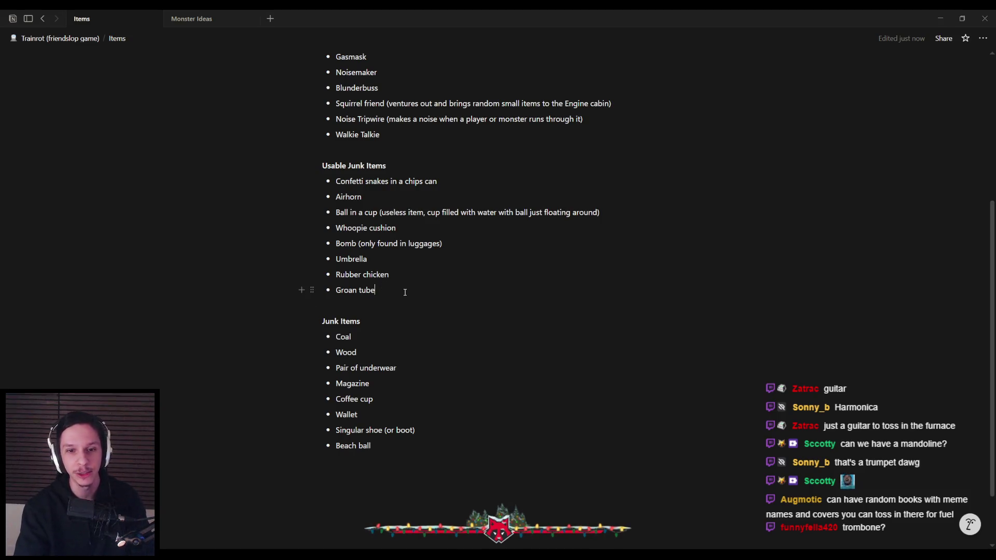
# - Add Trombone as a new bullet below Groan tube in Usable Junk Items
pyautogui.click(430, 291)
pyautogui.press('Return')
pyautogui.write('Trombone')
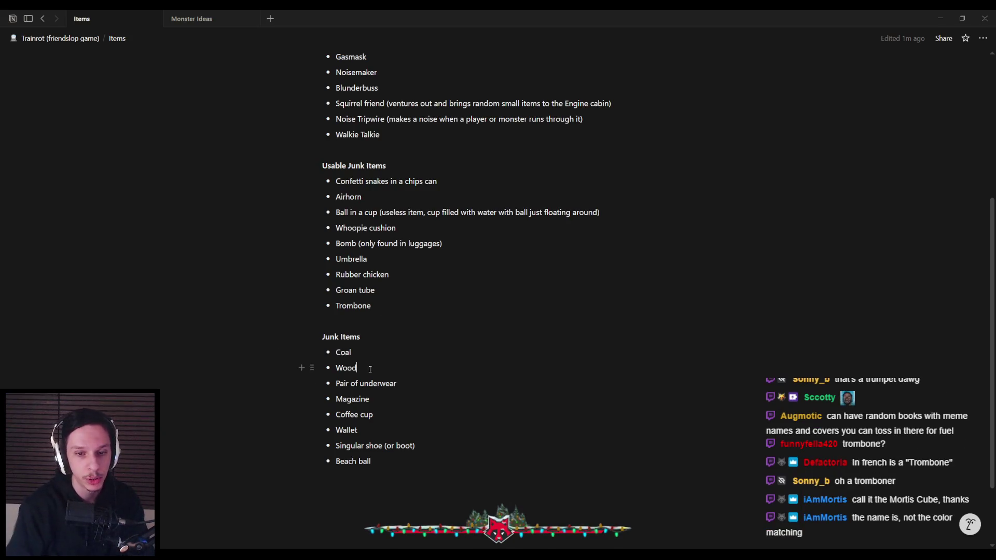
# - Add Book below Pair of underwear in the Junk Items list
pyautogui.press('Return')
pyautogui.press('BackSpace')
pyautogui.click(416, 379)
pyautogui.press('Return')
pyautogui.write('Book')
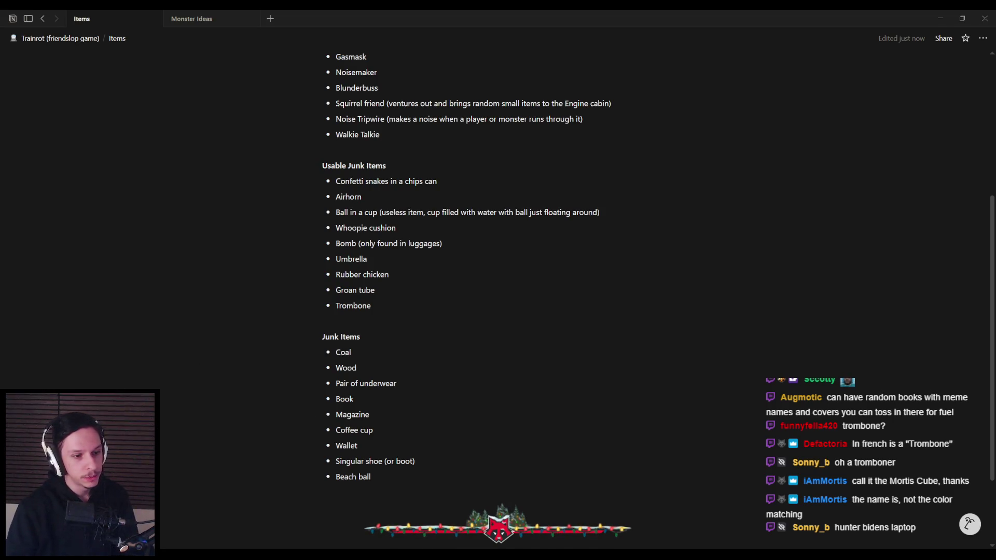
# - Add 'Old big phone with the antenna sticking out' after Beach ball, then bring the browser forward
pyautogui.press('Return')
pyautogui.write('Old big phone with the antenna sticking out')
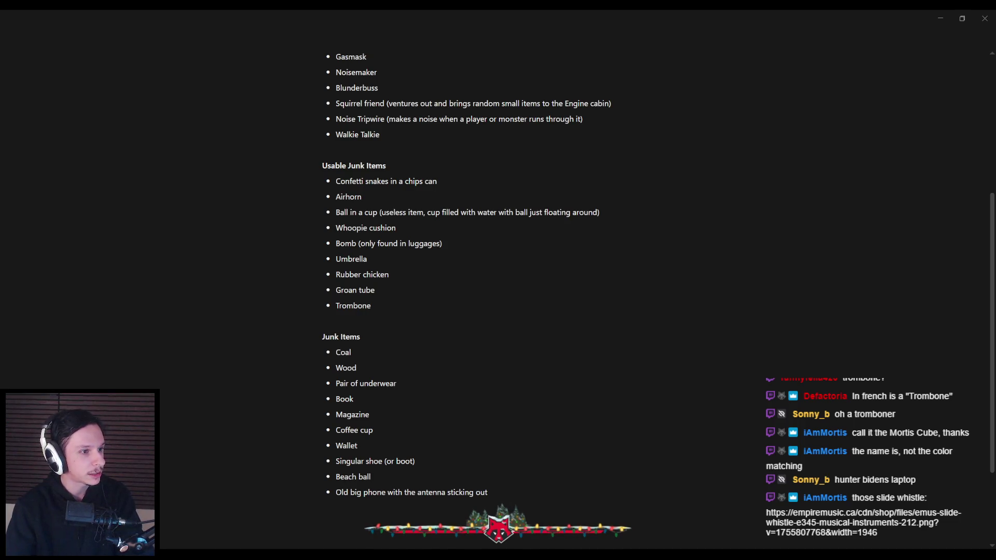
pyautogui.moveTo(221, 134); pyautogui.dragTo(542, 132)
pyautogui.doubleClick(542, 132)
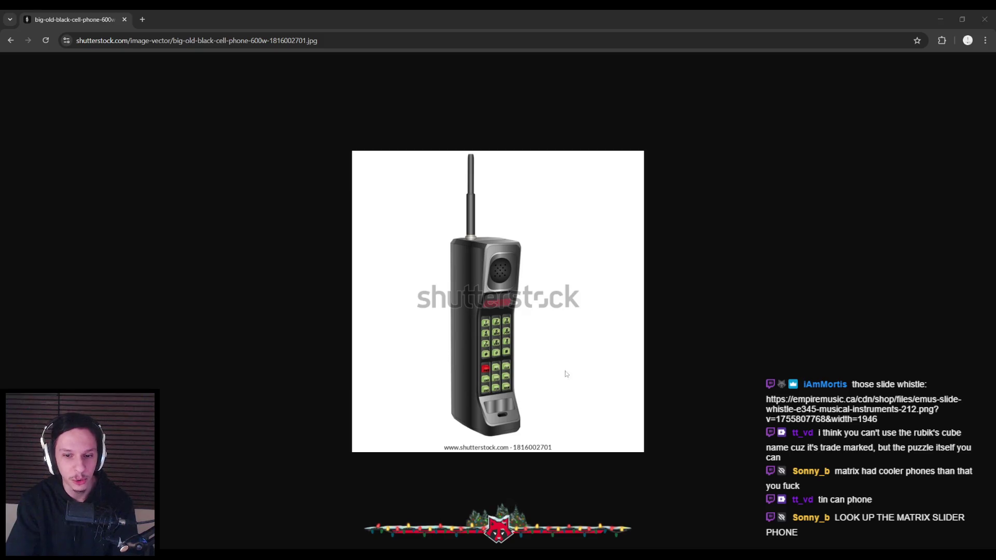
pyautogui.hotkey('alt', 'Tab')
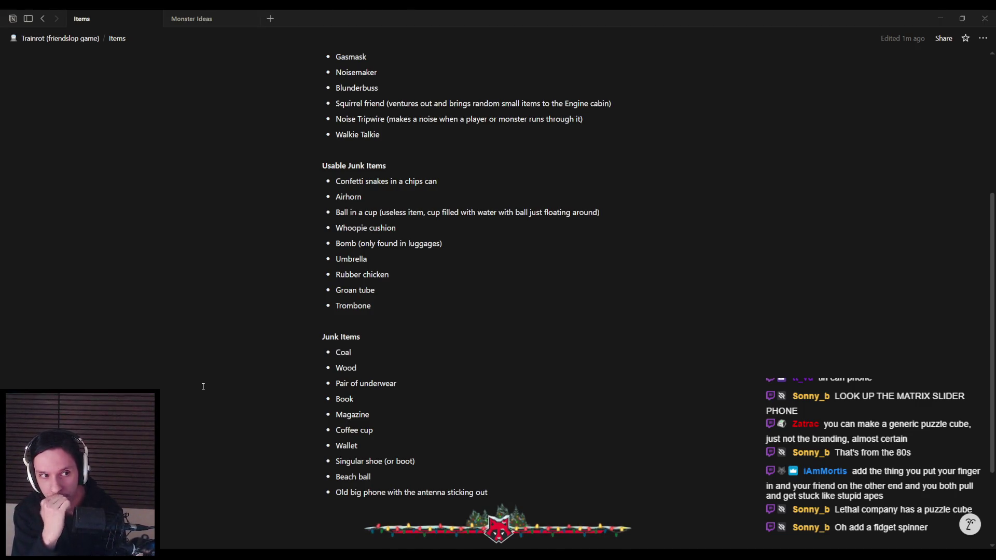
# - Scroll up and down the Items page to review the main list and both junk lists
pyautogui.scroll(5, 208, 388)
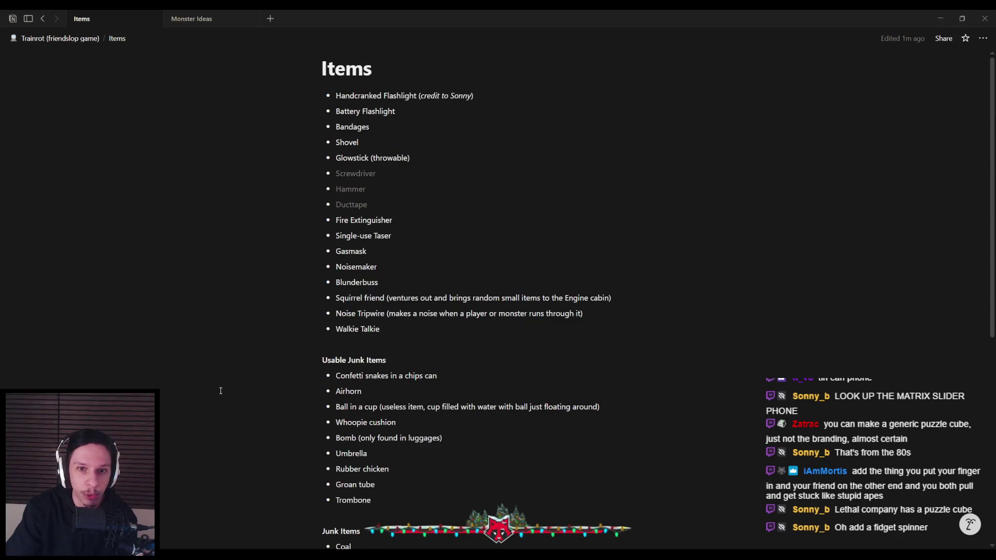
pyautogui.scroll(-1, 385, 441)
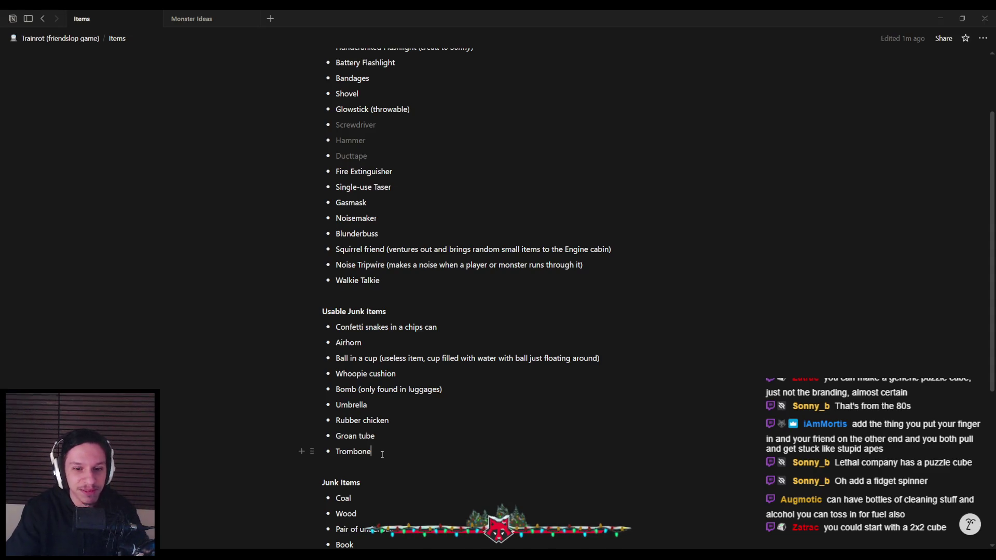
# - Add 'Puzzle Cube (solvable?)' as a new bullet directly below Trombone
pyautogui.press('Return')
pyautogui.write('Puzzle Cube')
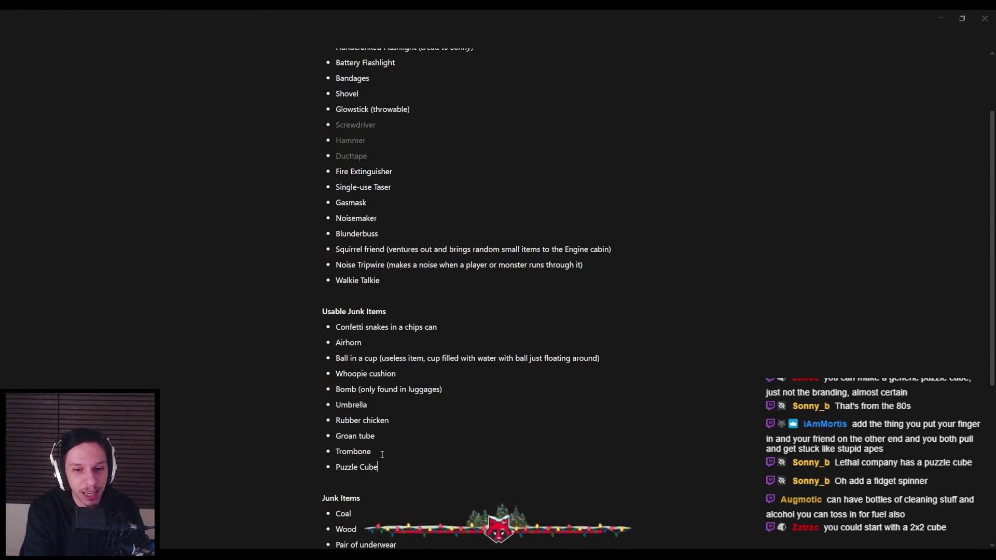
pyautogui.write(' (solvable?)')
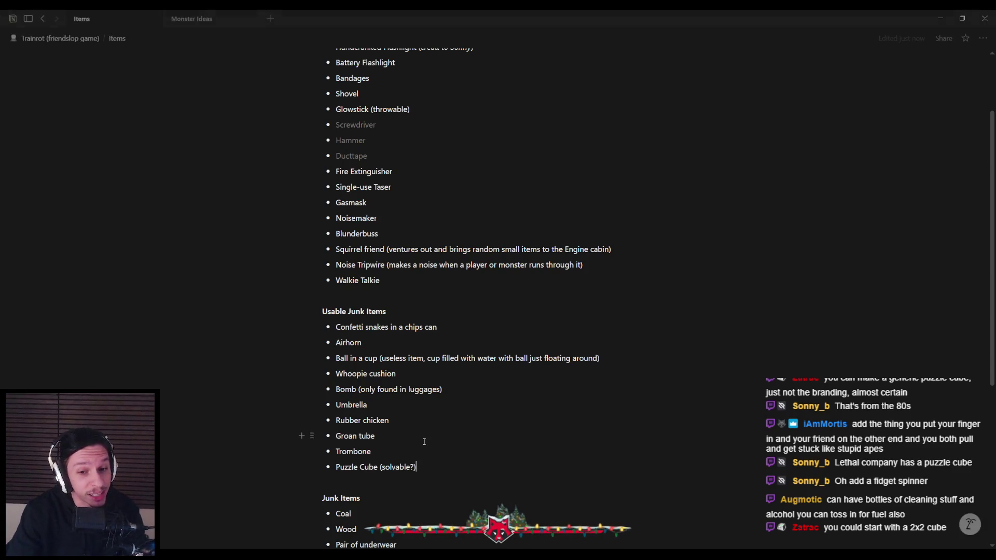
pyautogui.scroll(-1, 376, 465)
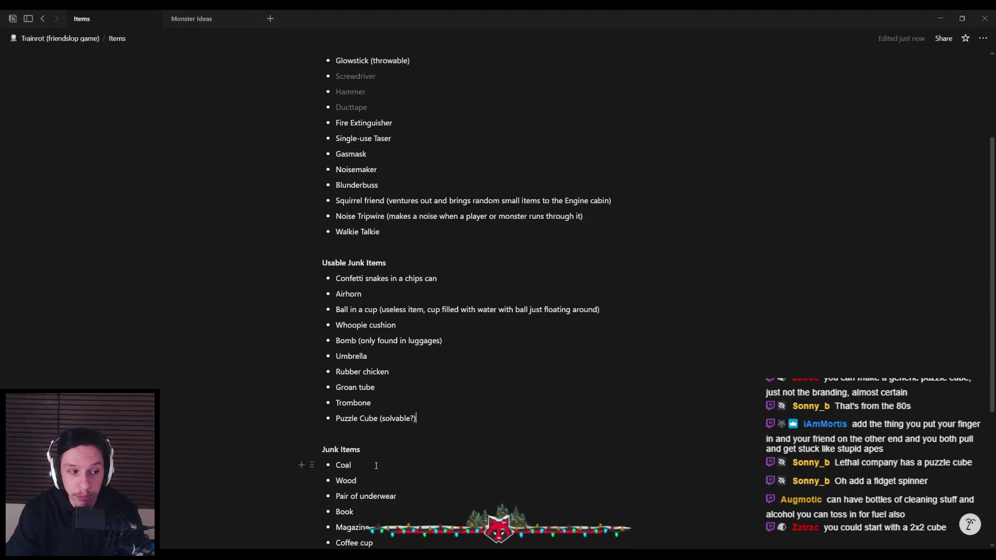